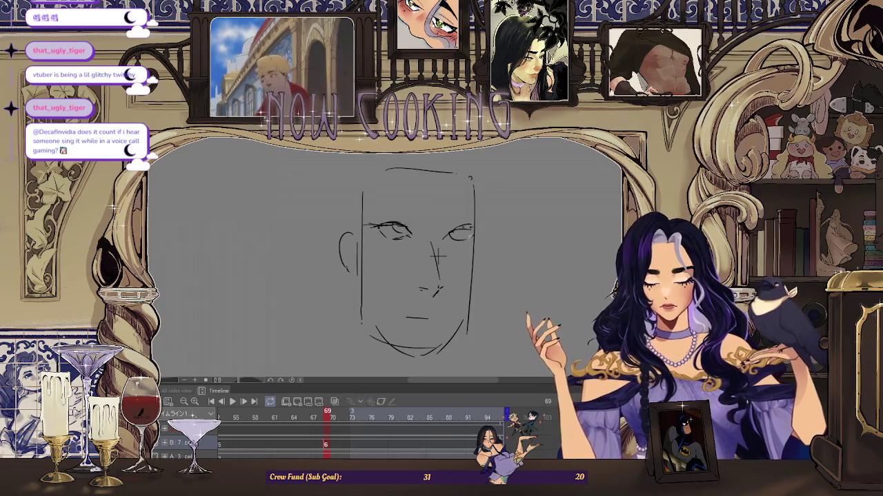
Lengthen the mouth line slightly with a short pencil stroke
scroll(447, 245, "down", 2)
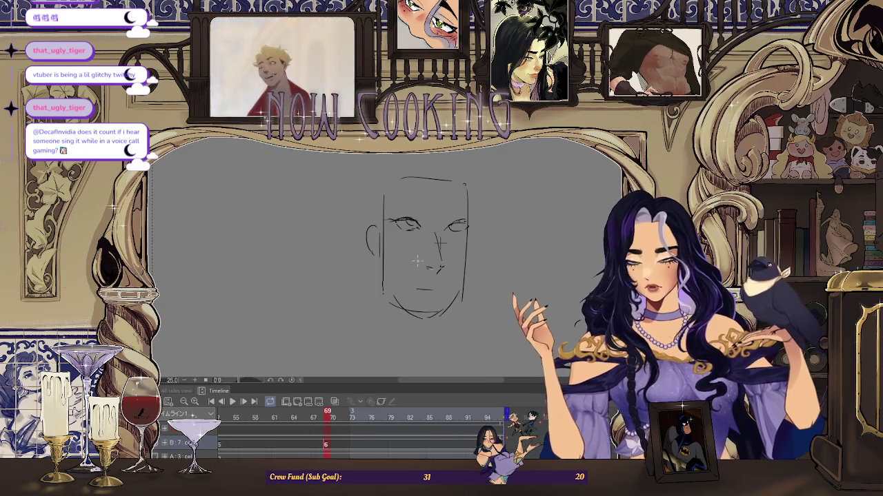
scroll(447, 246, "up", 1)
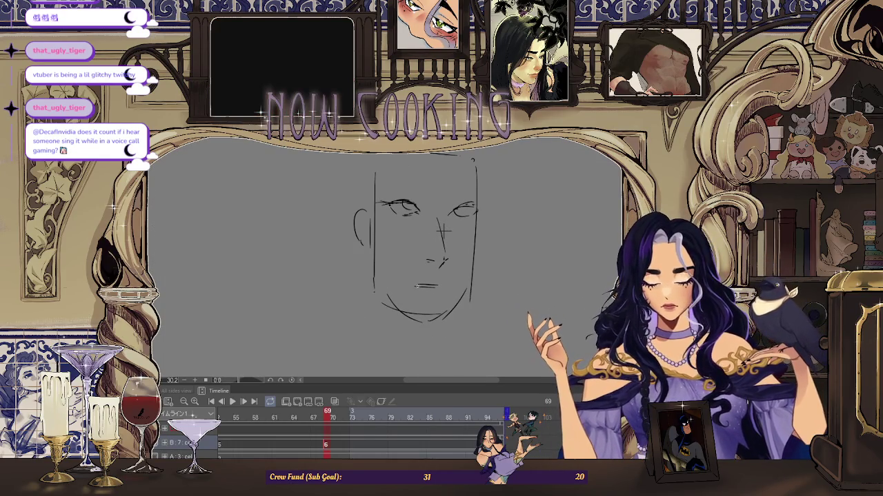
left_click_drag(424, 285, 437, 284)
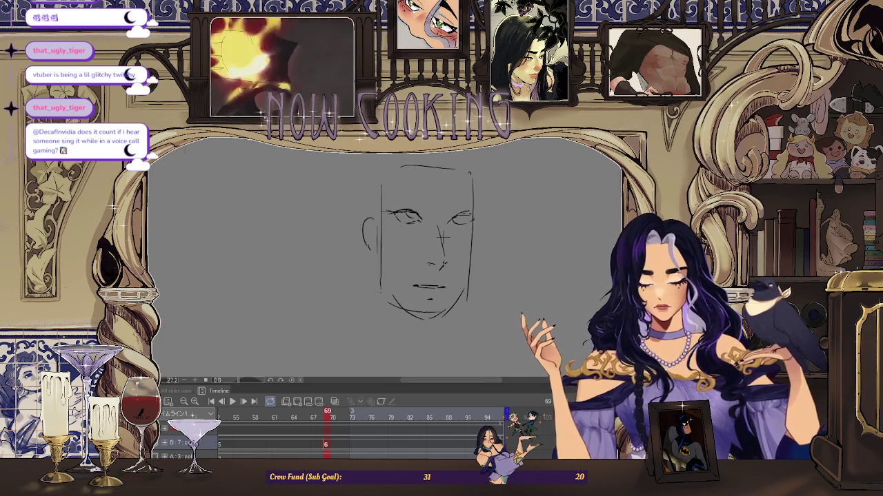
scroll(448, 272, "down", 3)
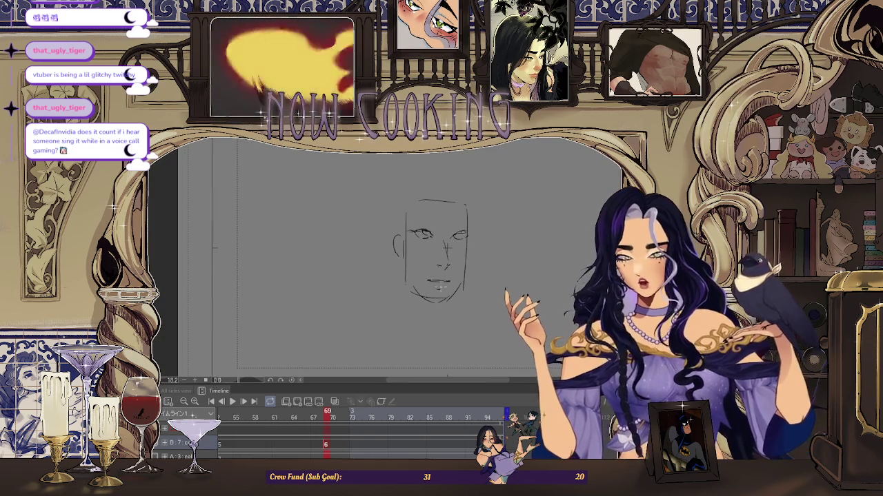
scroll(422, 279, "up", 2)
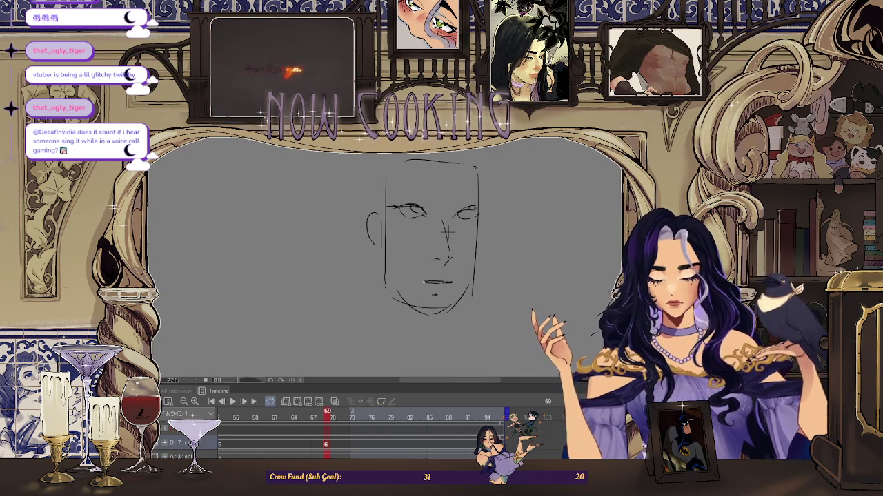
Add a pencil stroke along the forehead's upper left, then jump to the first frame to compare
scroll(452, 280, "down", 1)
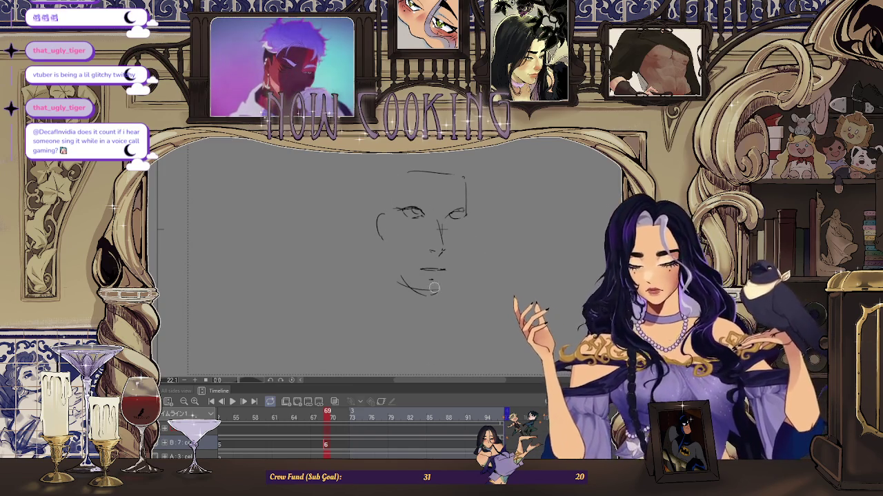
scroll(385, 250, "down", 2)
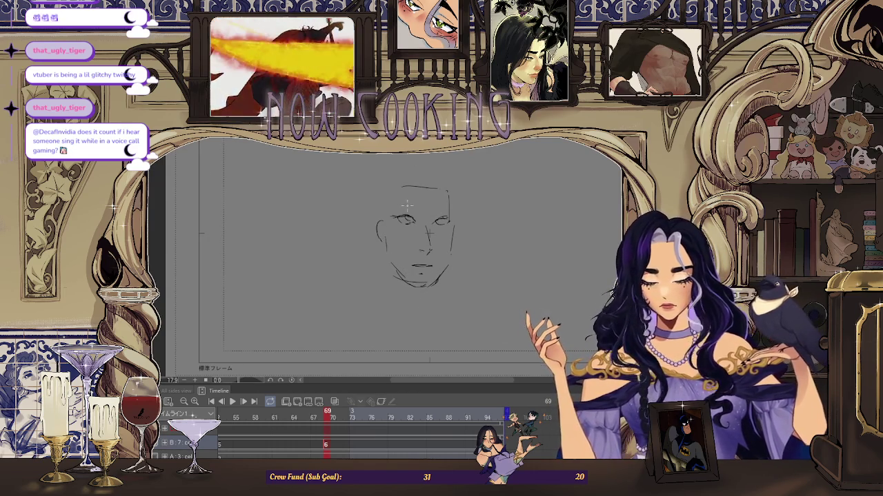
scroll(406, 241, "up", 1)
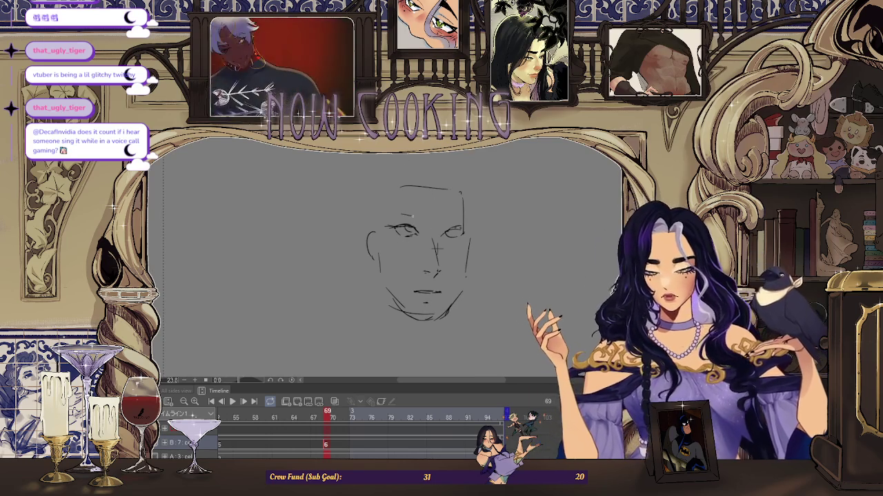
left_click_drag(427, 213, 382, 219)
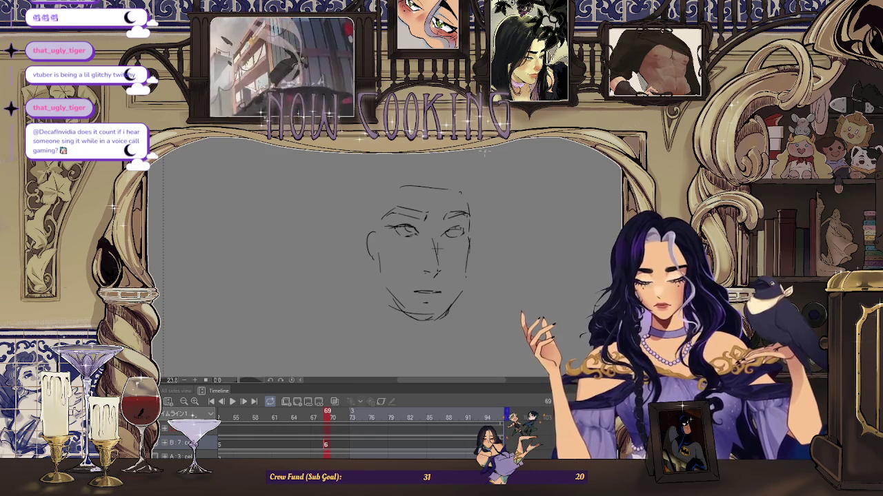
key("ctrl+Tab")
key("ctrl+Tab")
key("ctrl+Tab")
key("ctrl+Tab")
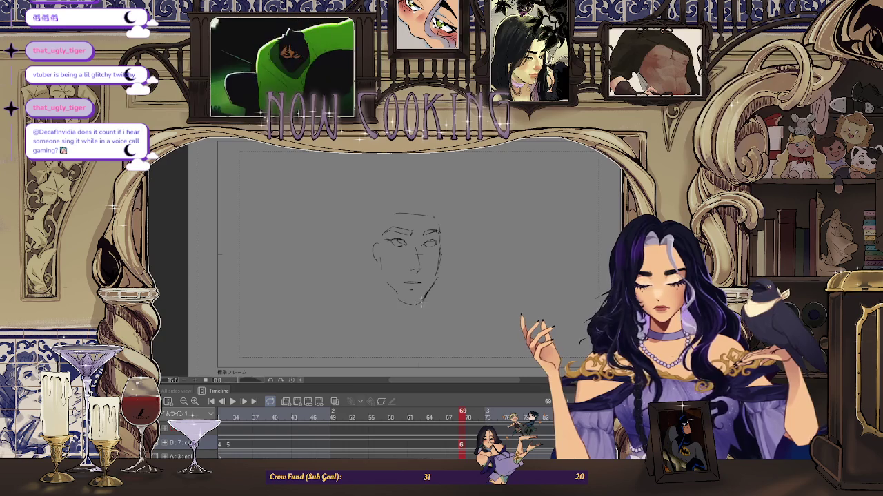
scroll(437, 274, "up", 2)
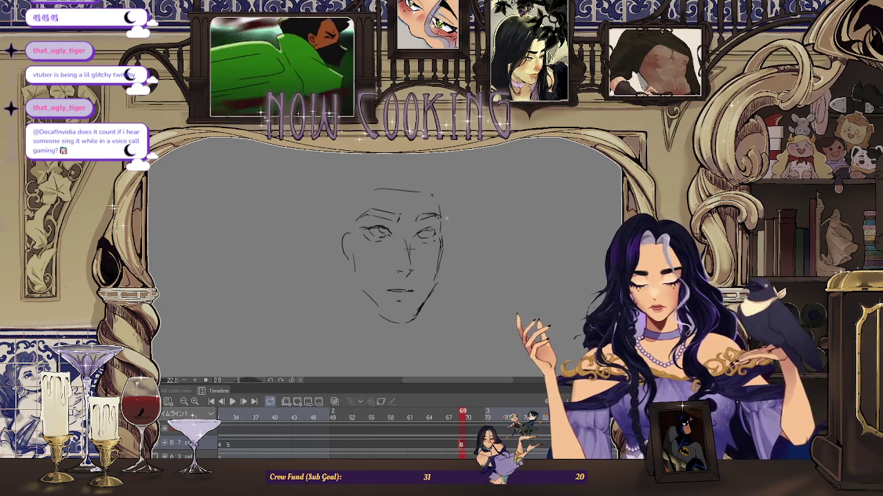
scroll(444, 196, "up", 1)
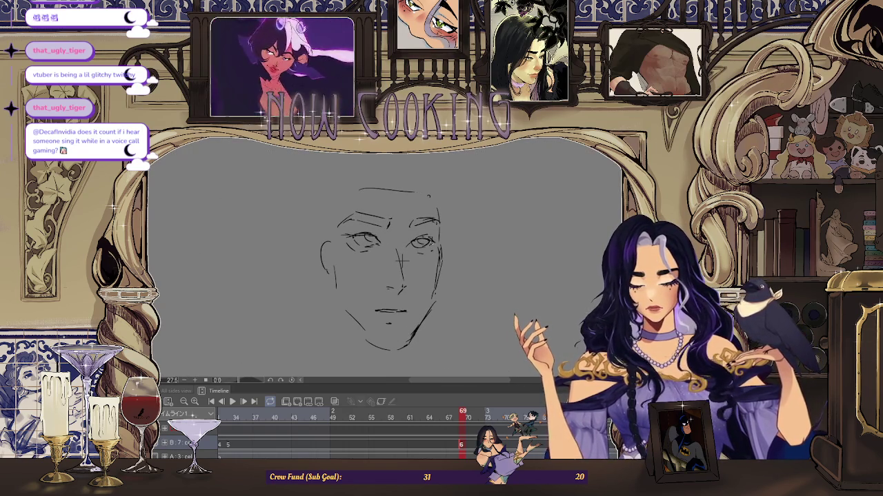
scroll(426, 234, "up", 1)
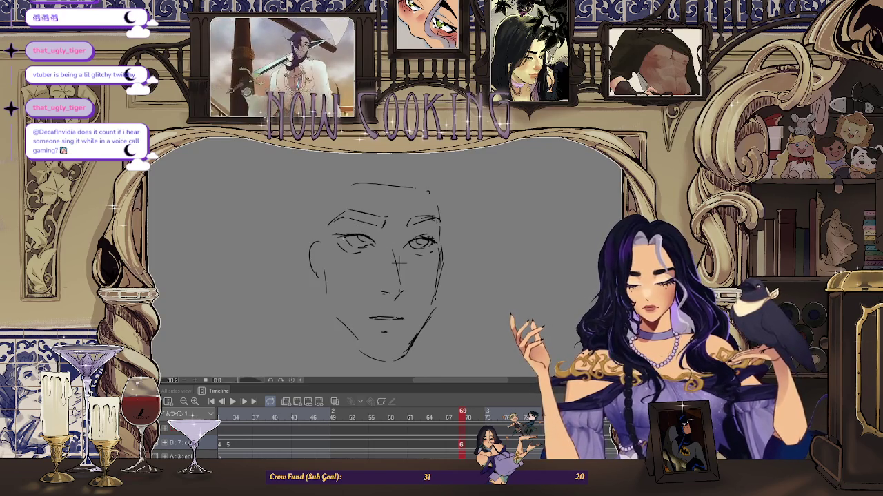
scroll(343, 229, "up", 1)
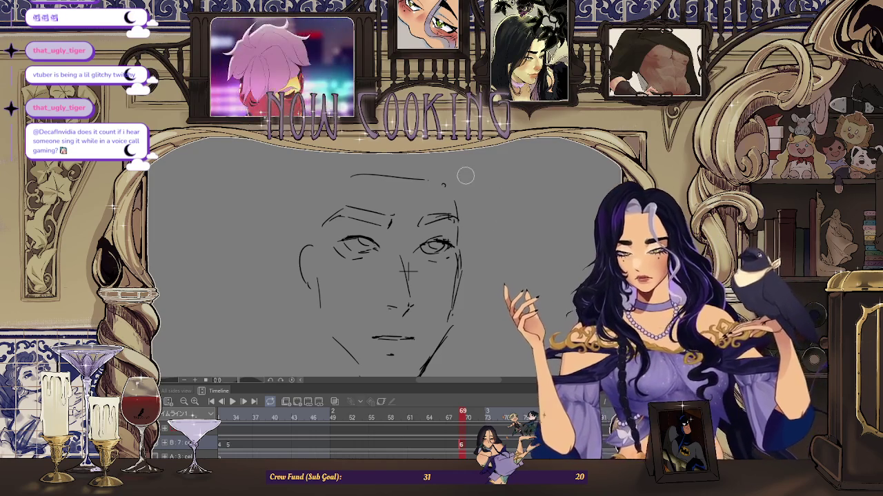
scroll(325, 252, "up", 1)
scroll(326, 252, "up", 1)
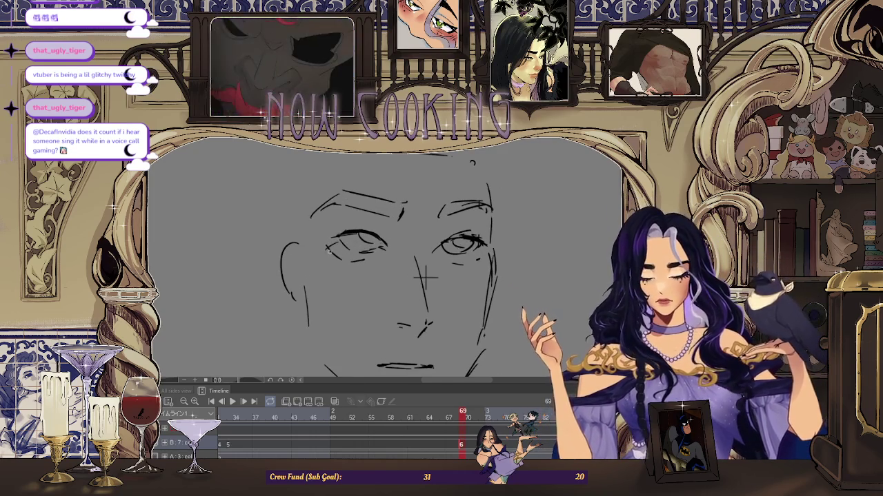
scroll(499, 184, "down", 1)
scroll(500, 184, "down", 1)
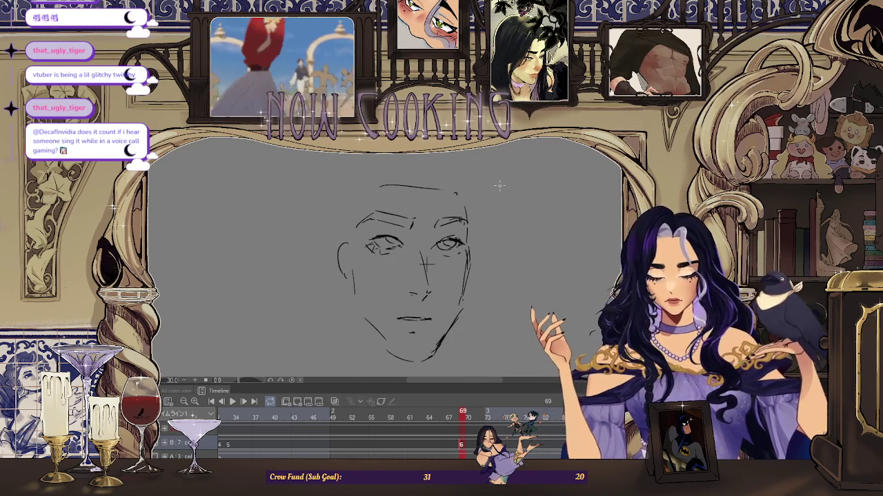
scroll(449, 246, "up", 2)
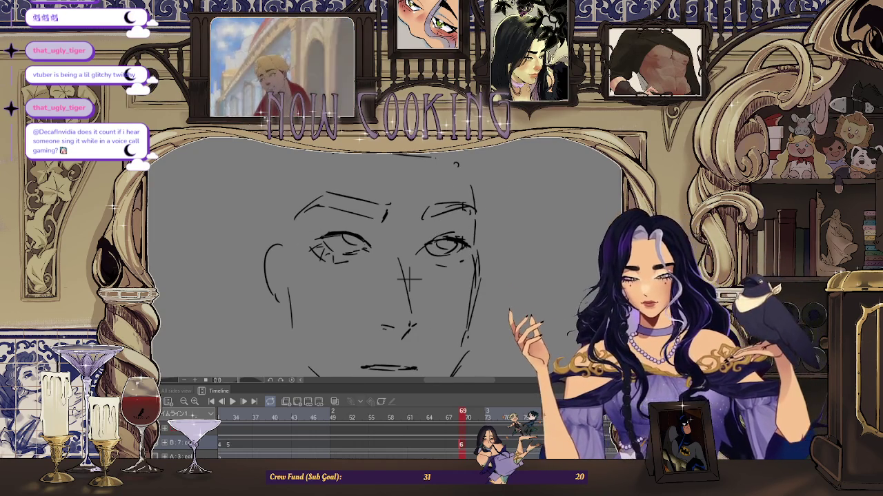
scroll(446, 245, "up", 1)
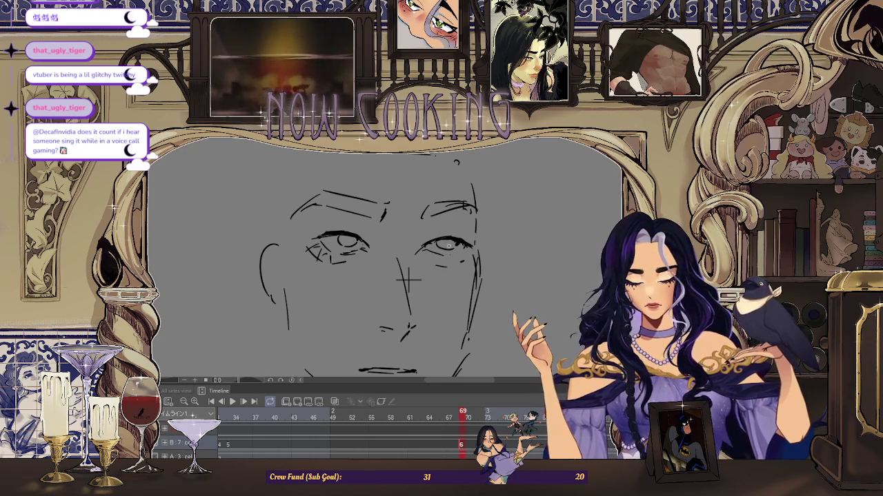
Zoom in and out around the refined eyes, then fit the whole page into view
scroll(407, 279, "up", 1)
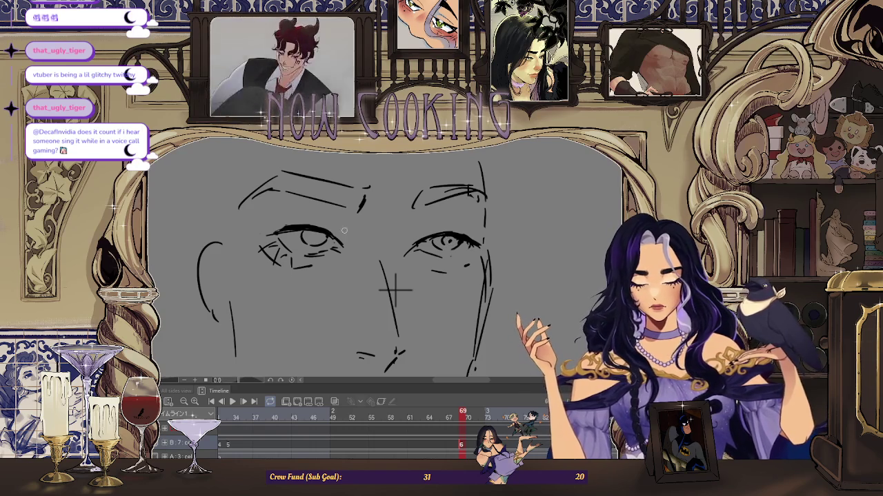
scroll(320, 234, "down", 2)
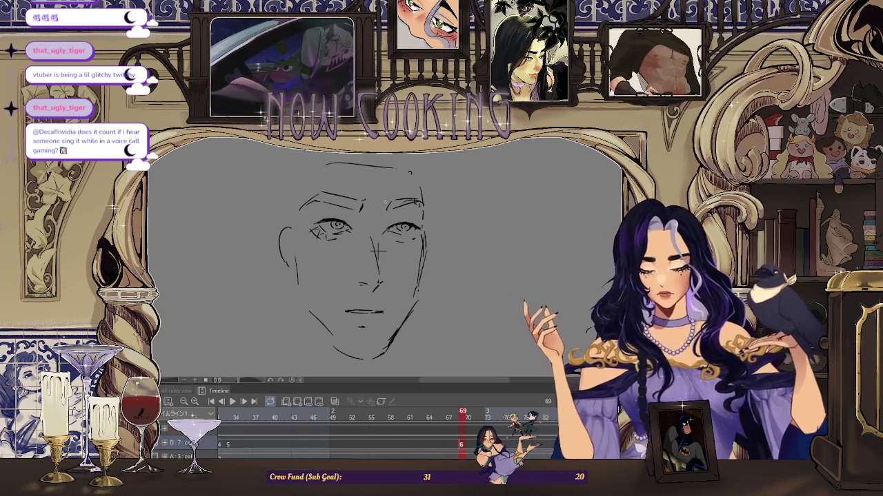
key("ctrl+0")
Draw a stronger eyebrow stroke above one eye on the zoomed-in face
key("ctrl+plus")
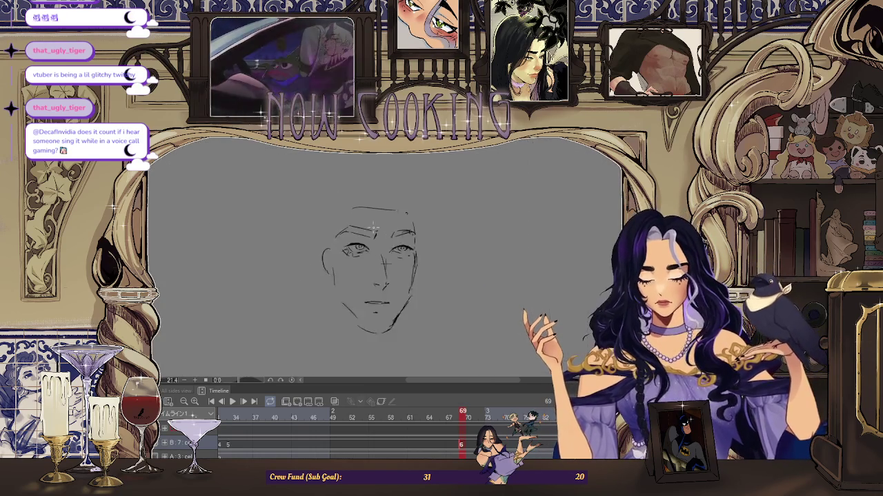
left_click_drag(339, 236, 374, 243)
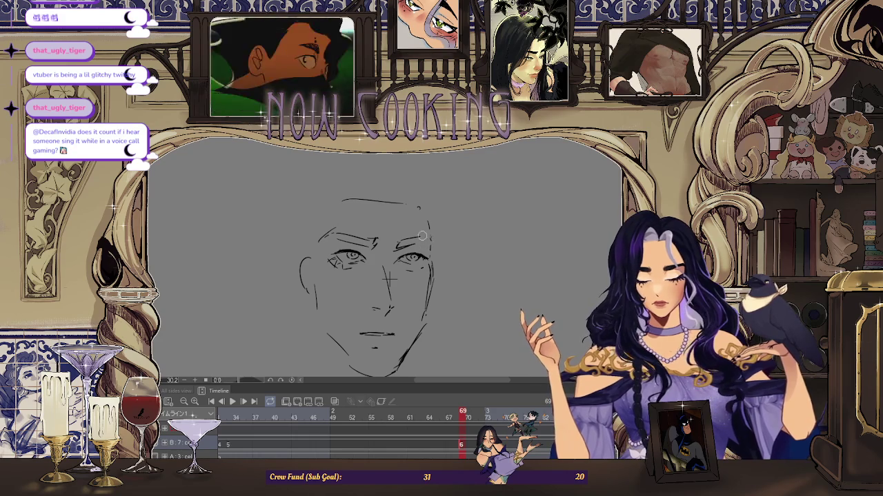
scroll(431, 238, "down", 3)
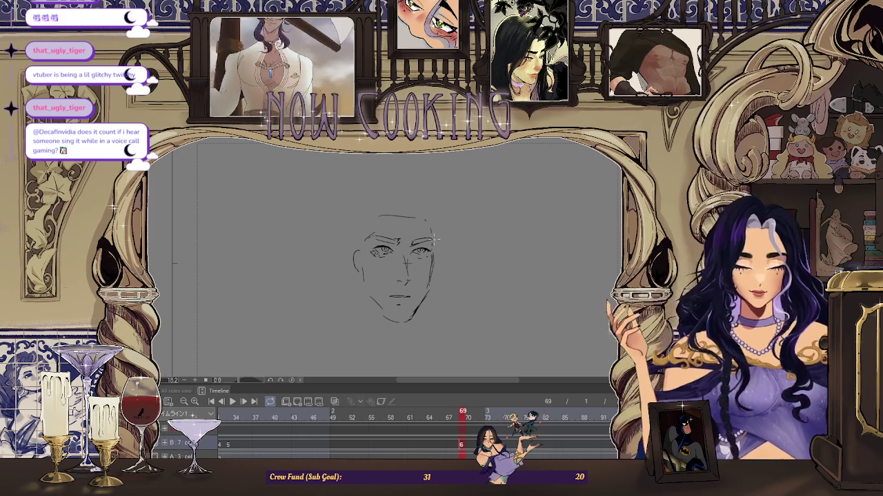
Add a contour along the face's side on the mirrored canvas, unmirror, and undo the jaw stroke
key("h")
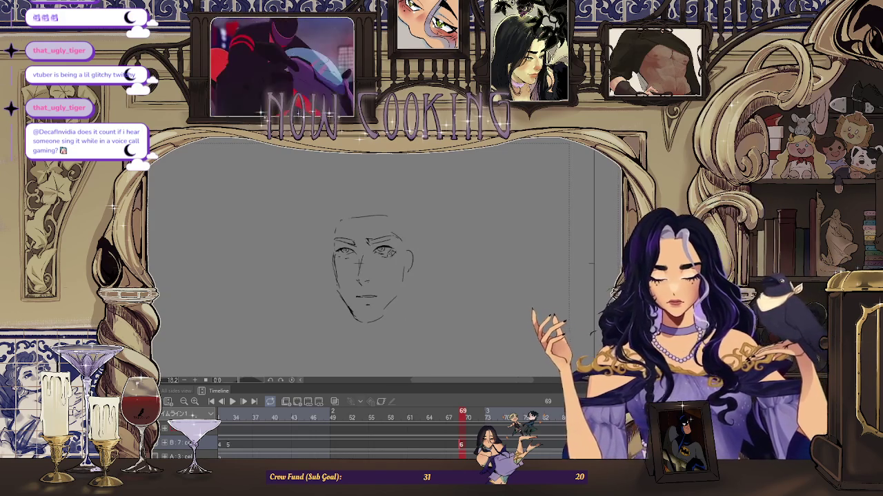
key("ctrl+plus")
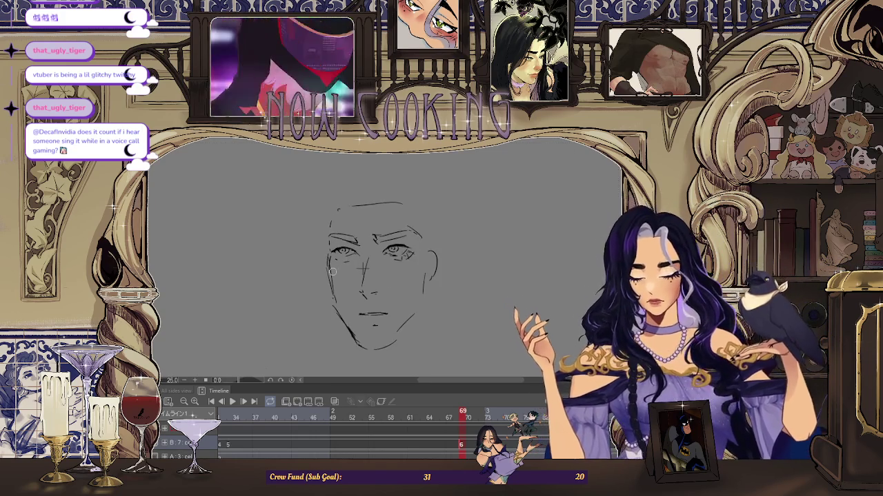
left_click_drag(327, 276, 334, 311)
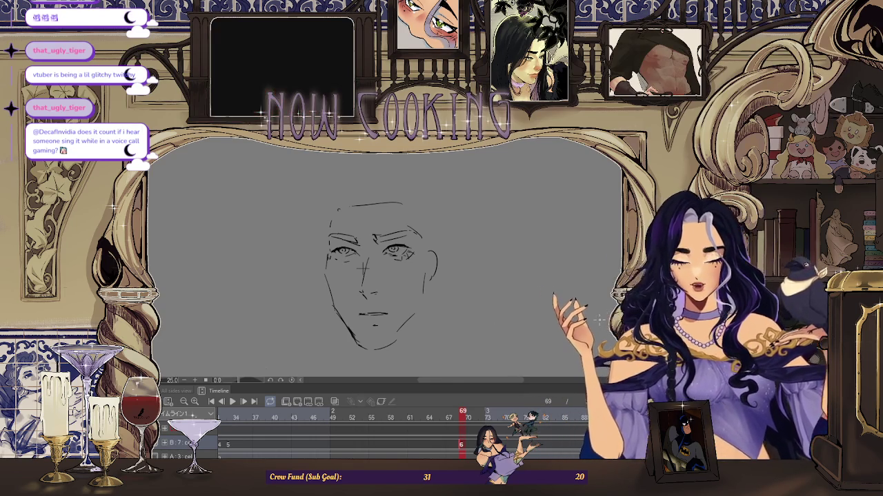
key("h")
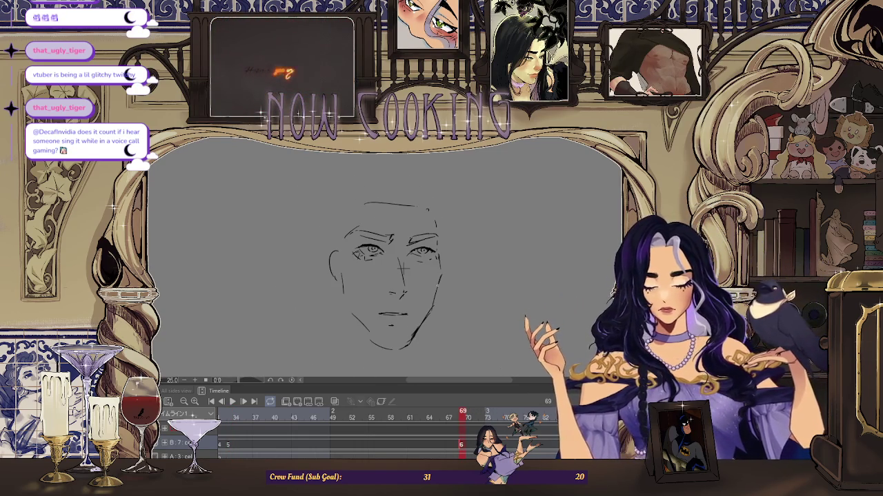
scroll(431, 307, "up", 1)
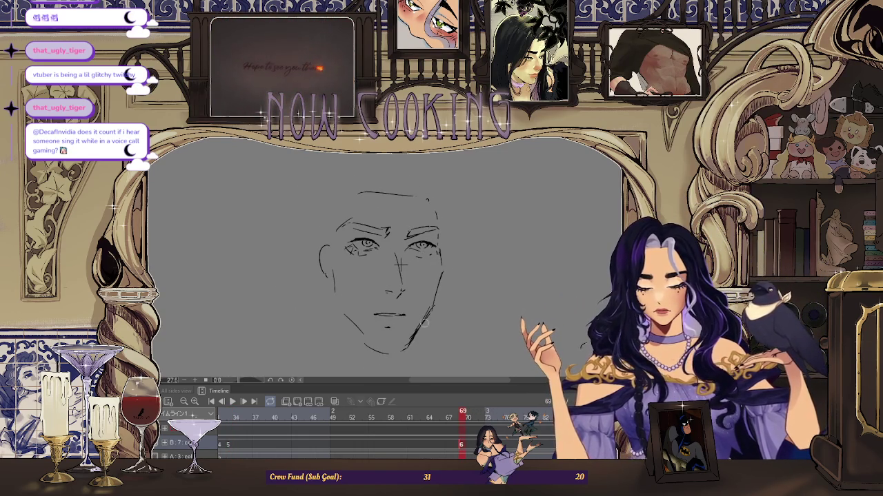
key("ctrl+z")
mouse_move(429, 315)
left_mouse_down()
mouse_move(413, 340)
mouse_move(390, 352)
left_mouse_up()
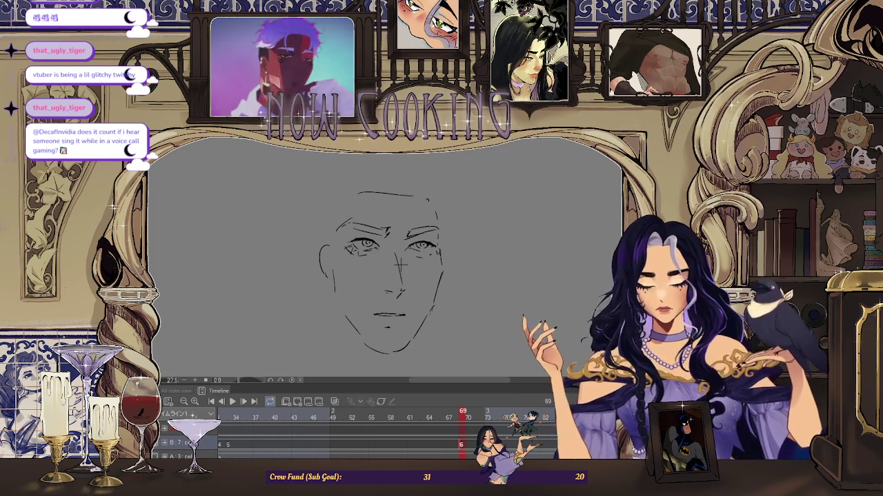
key("h")
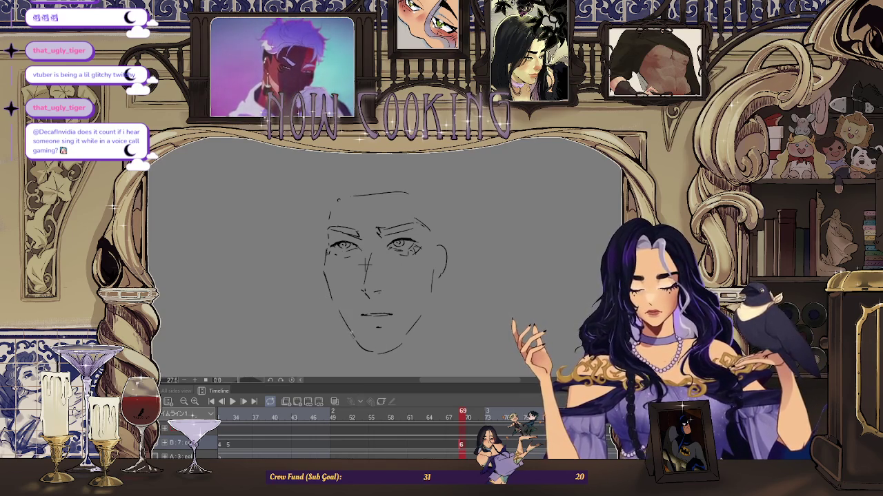
scroll(436, 306, "down", 2)
scroll(436, 307, "down", 1)
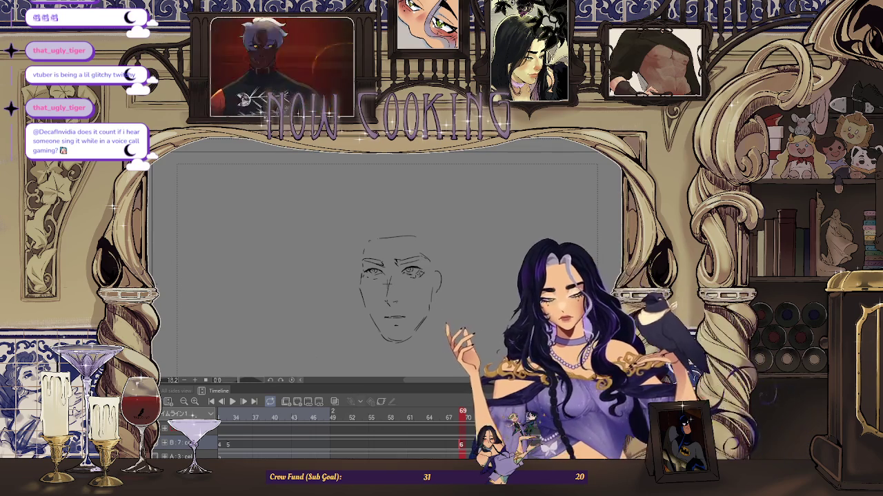
scroll(381, 296, "down", 1)
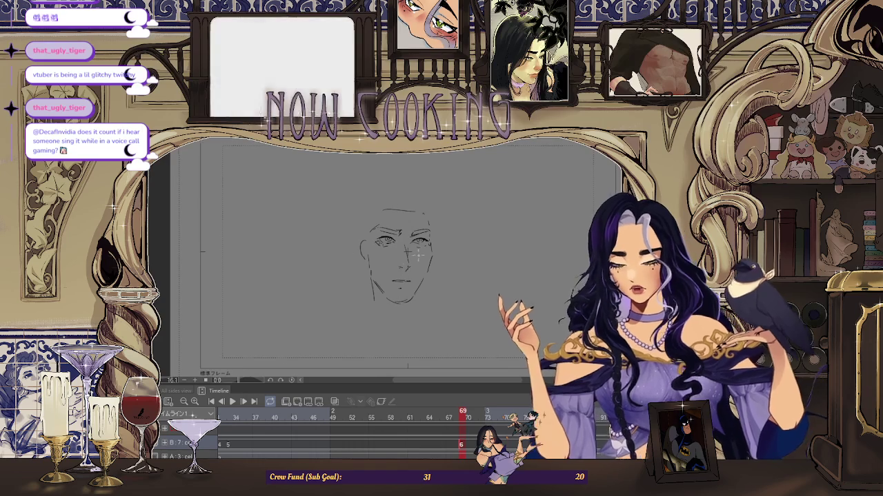
scroll(393, 220, "up", 2)
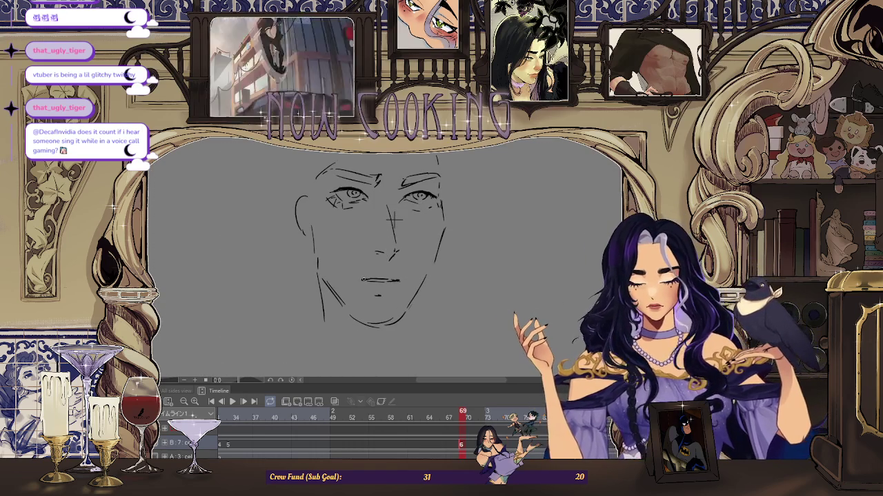
scroll(394, 219, "down", 1)
scroll(379, 193, "up", 1)
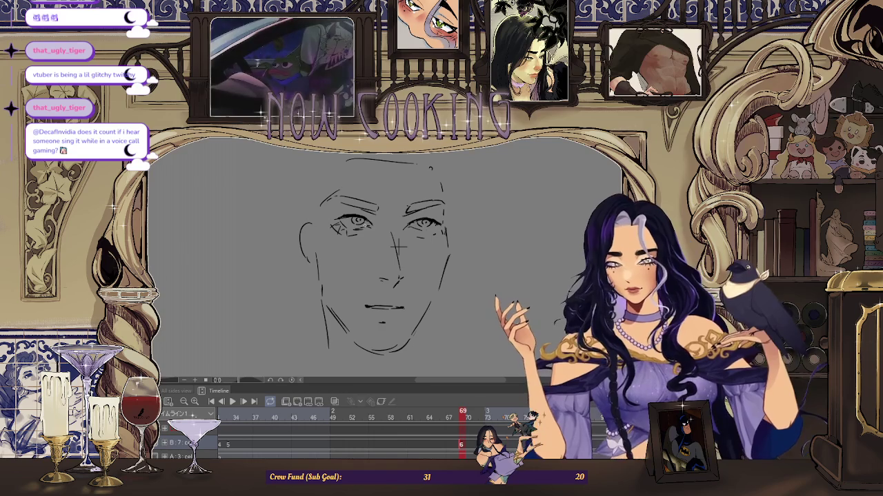
scroll(399, 245, "up", 2)
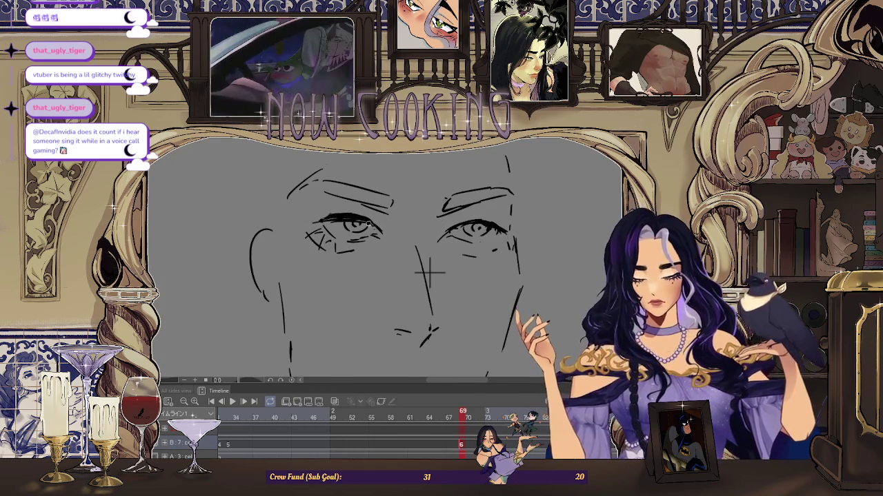
scroll(440, 199, "down", 2)
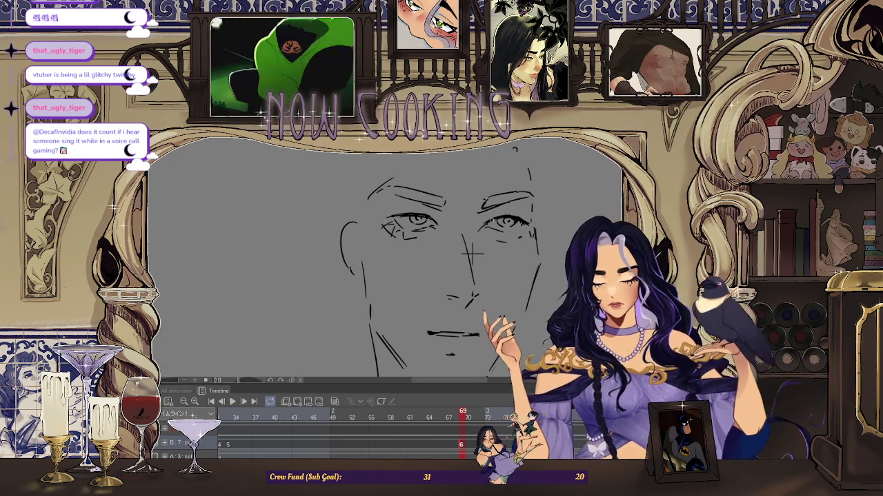
scroll(510, 233, "down", 2)
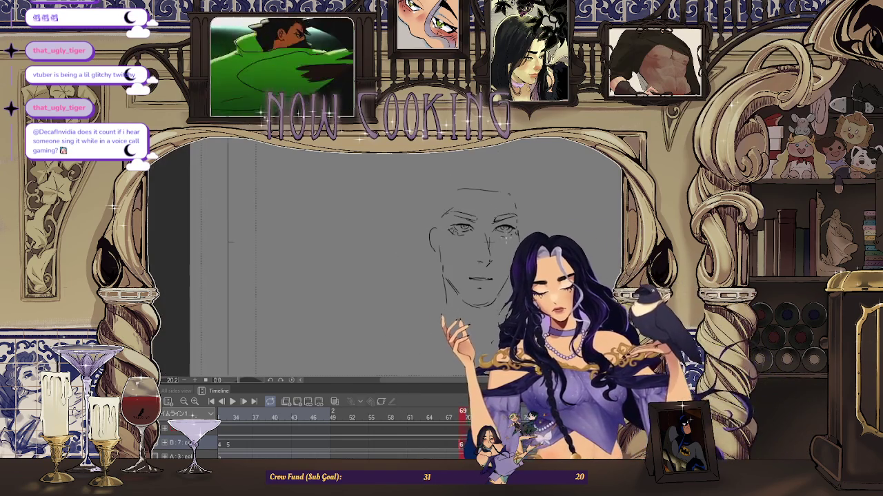
scroll(469, 255, "down", 3)
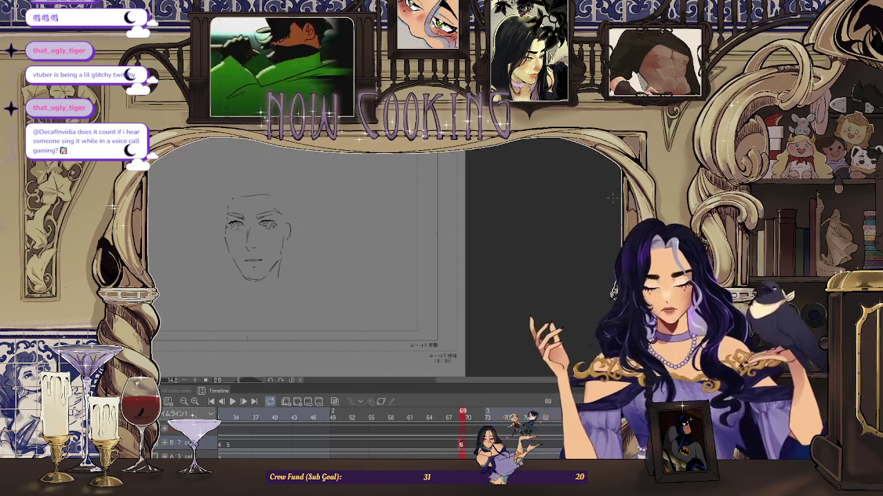
scroll(339, 262, "up", 1)
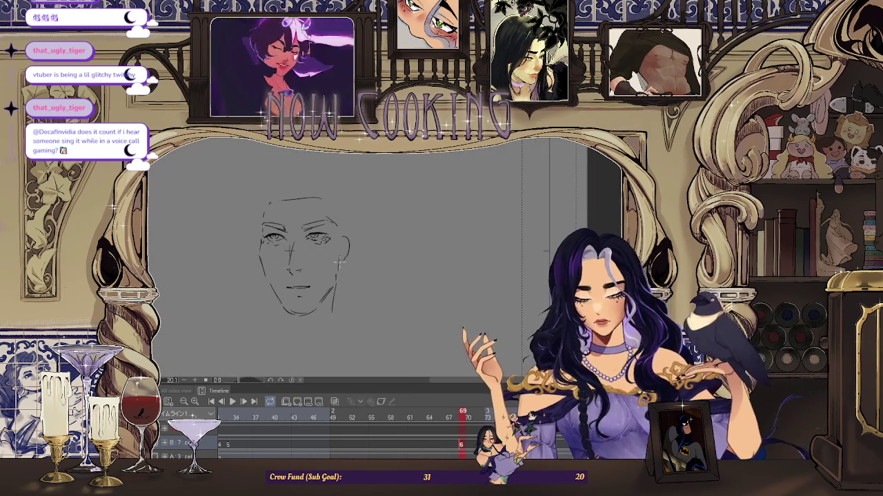
scroll(324, 269, "down", 1)
scroll(290, 271, "up", 2)
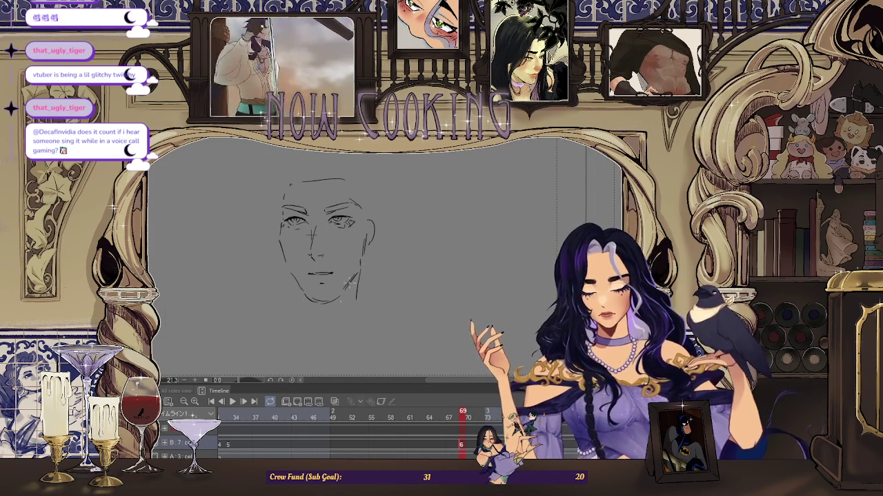
left_click_drag(295, 282, 412, 281)
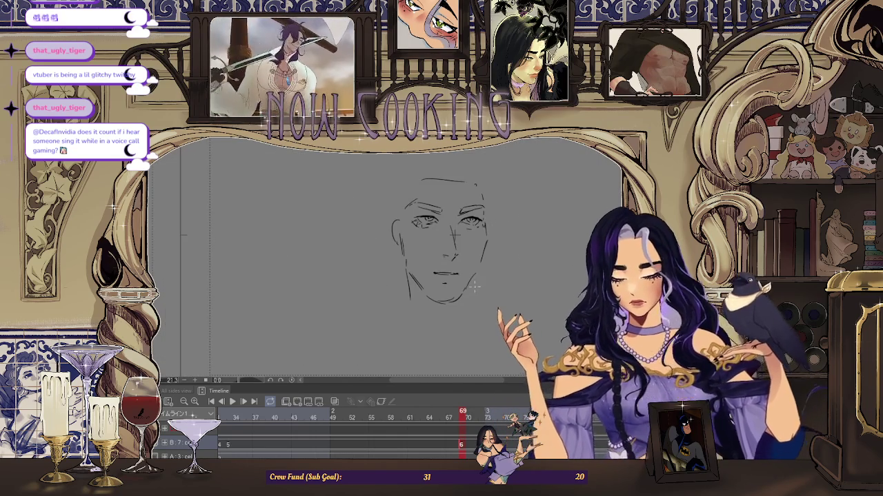
scroll(535, 314, "down", 2)
key("Return")
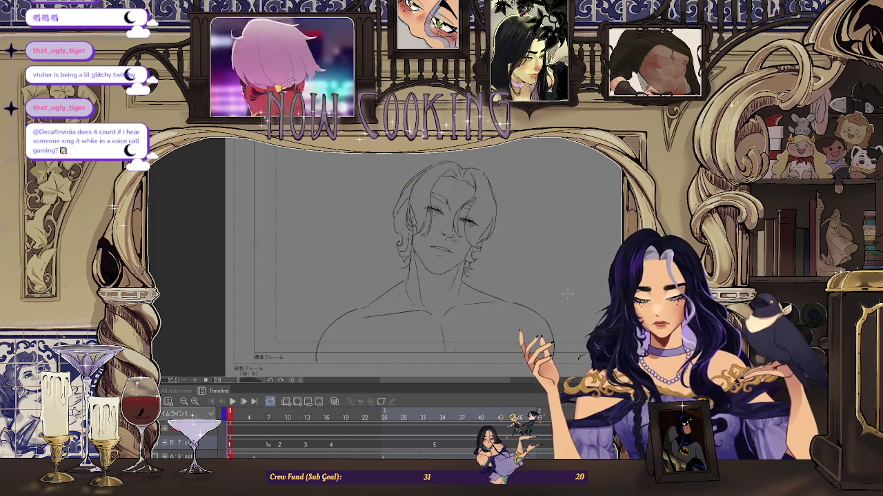
key("Return")
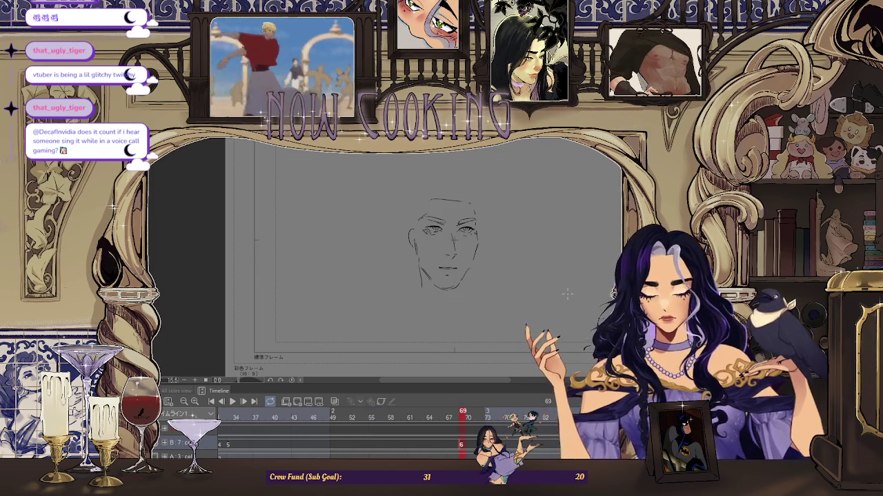
Draw a new stroke defining the right side of the jaw, zoomed in on the face
scroll(461, 276, "up", 1)
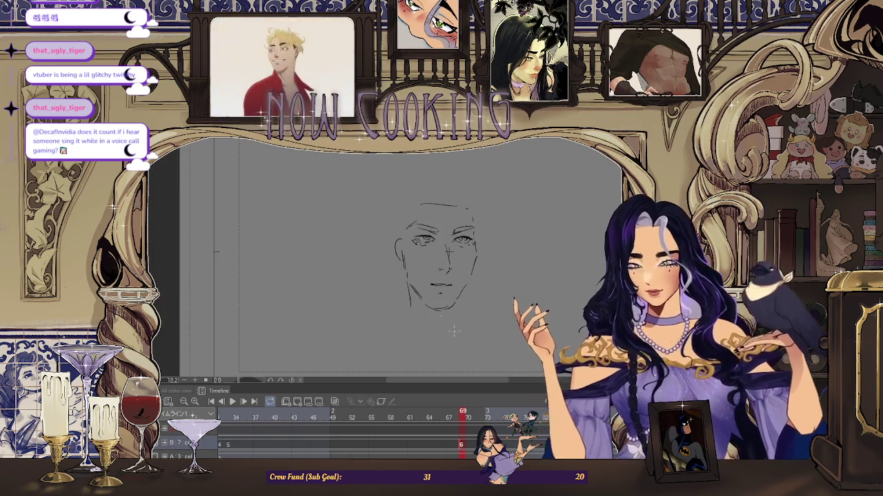
scroll(378, 273, "up", 1)
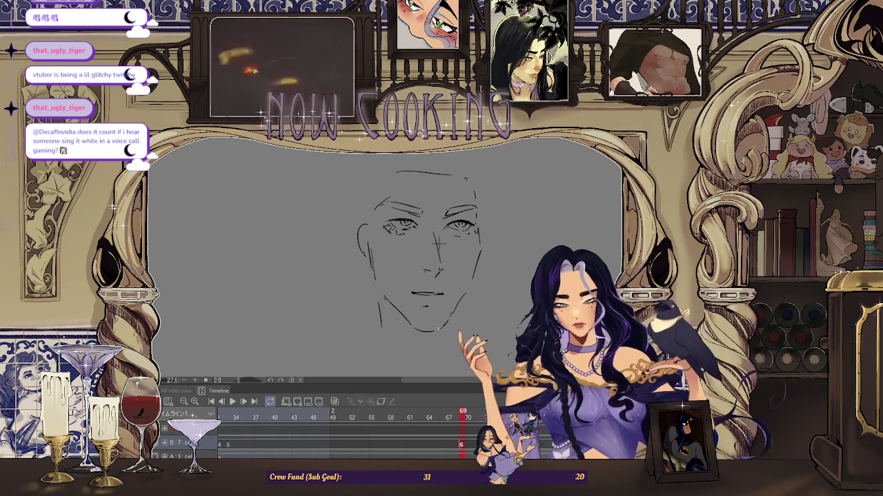
left_click_drag(463, 295, 443, 327)
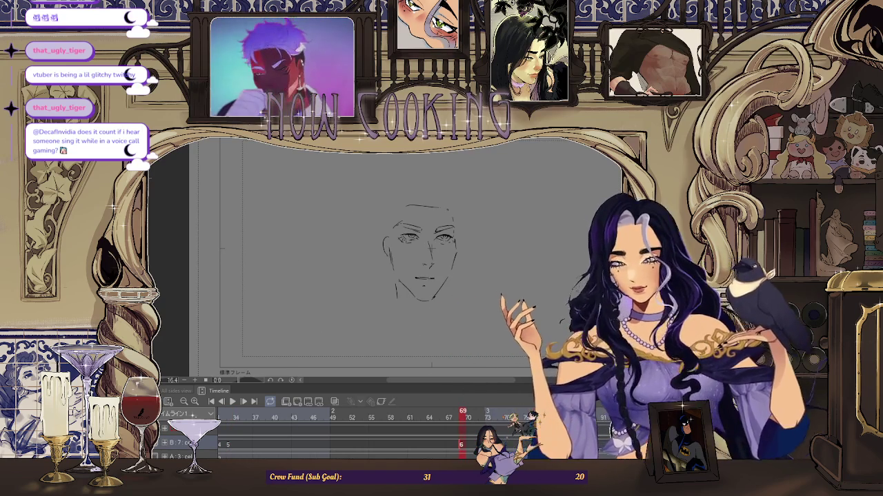
key("ctrl+plus")
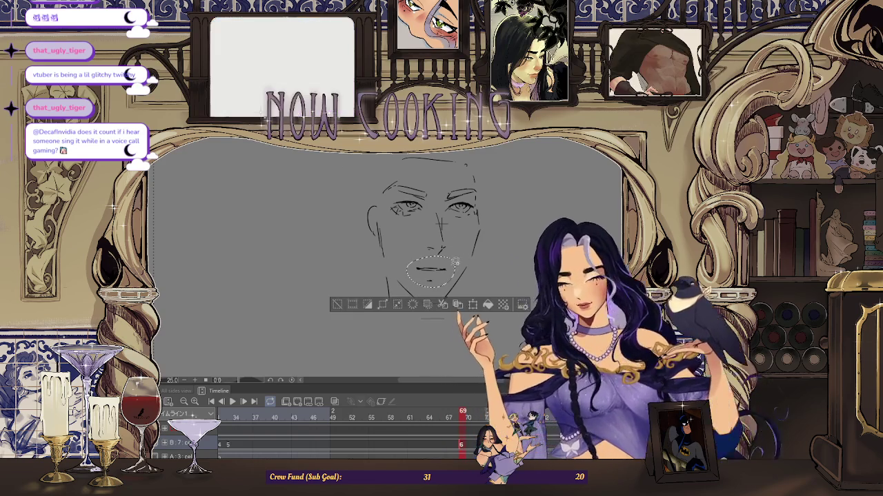
Transform the selected mouth slightly downward, confirm, and deselect
key("ctrl+t")
left_click_drag(445, 278, 445, 283)
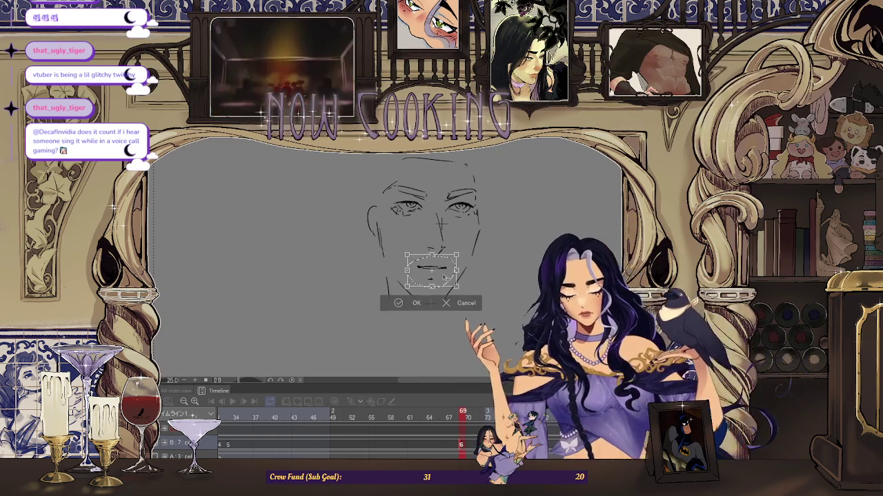
left_click(408, 303)
key("ctrl+d")
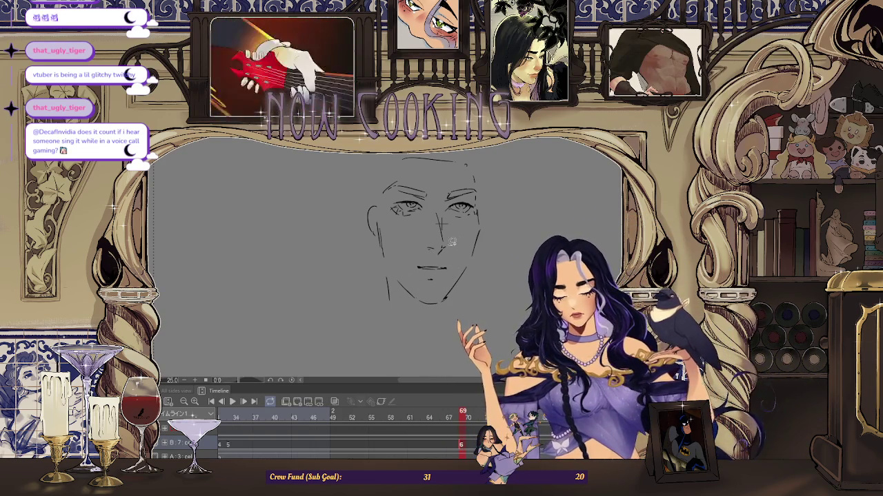
Lasso the mouth again, re-transform it, deselect, and rotate the view of the face
left_click_drag(462, 247, 455, 244)
key("ctrl+t")
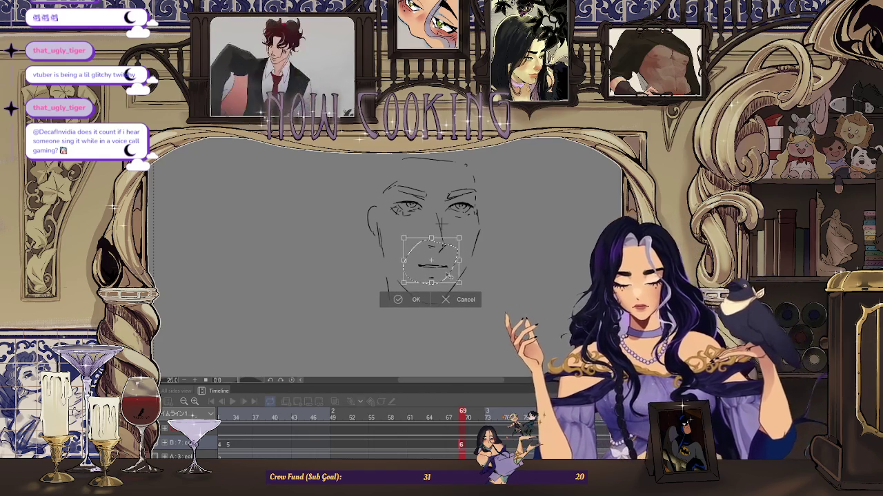
left_click(412, 299)
key("ctrl+d")
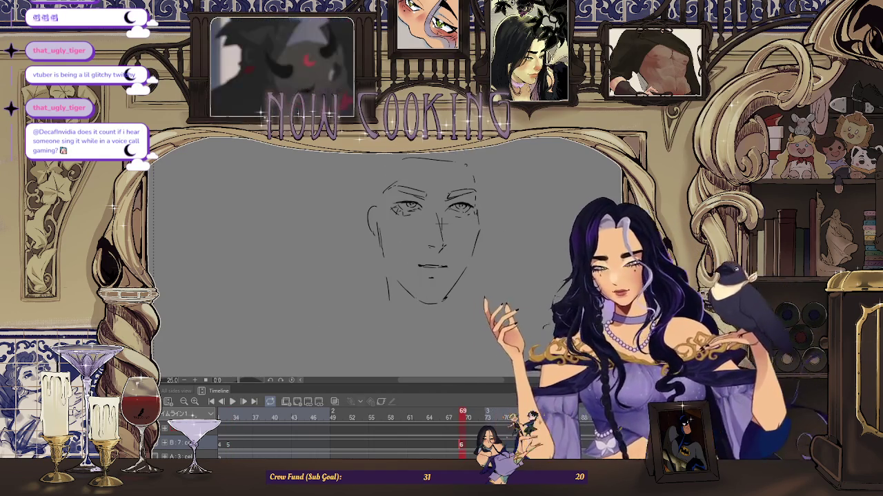
left_click_drag(472, 212, 512, 182)
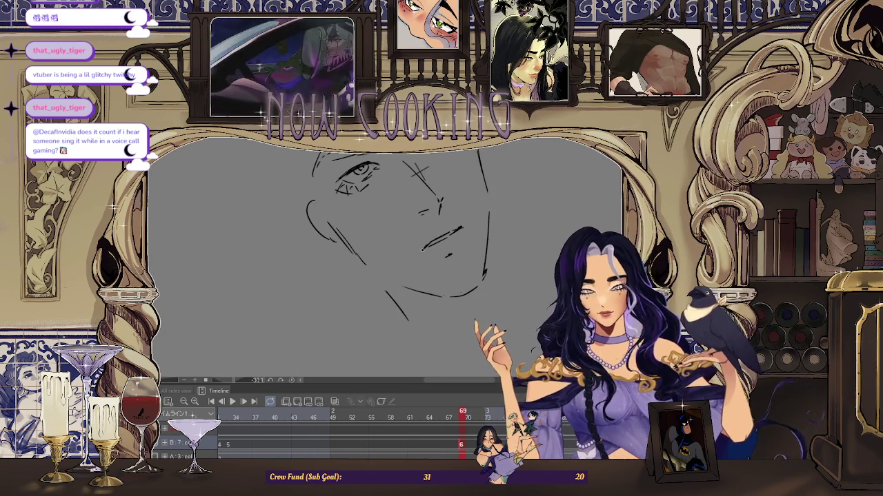
key("ctrl+@")
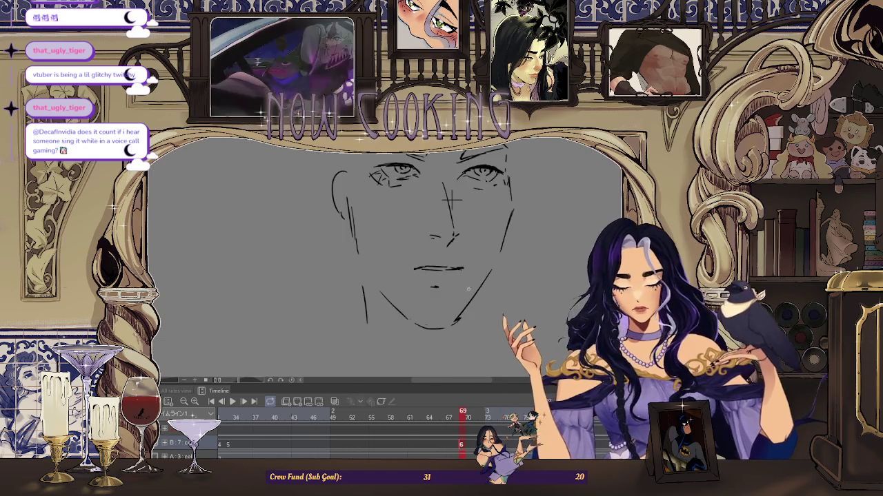
scroll(474, 259, "up", 2)
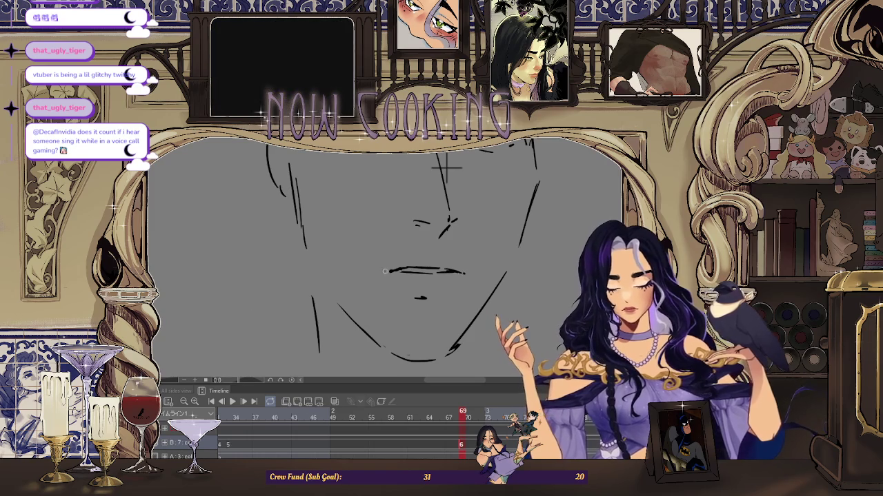
scroll(395, 276, "down", 2)
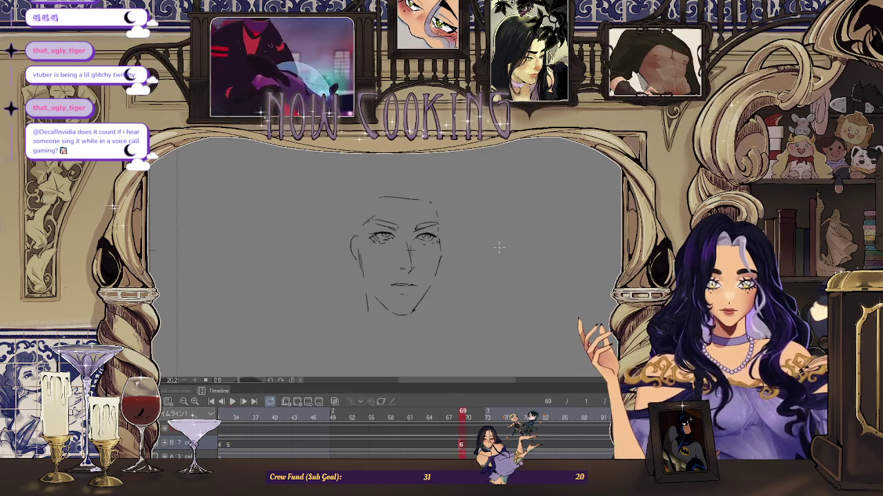
scroll(422, 202, "up", 2)
left_click_drag(422, 202, 424, 225)
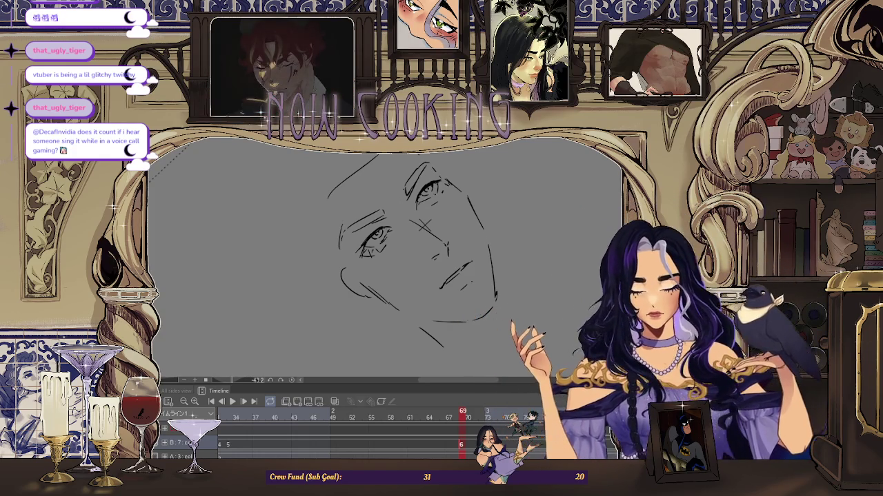
Zoom, tilt and reset the view several times to inspect the face sketch from different angles
key("ctrl+0")
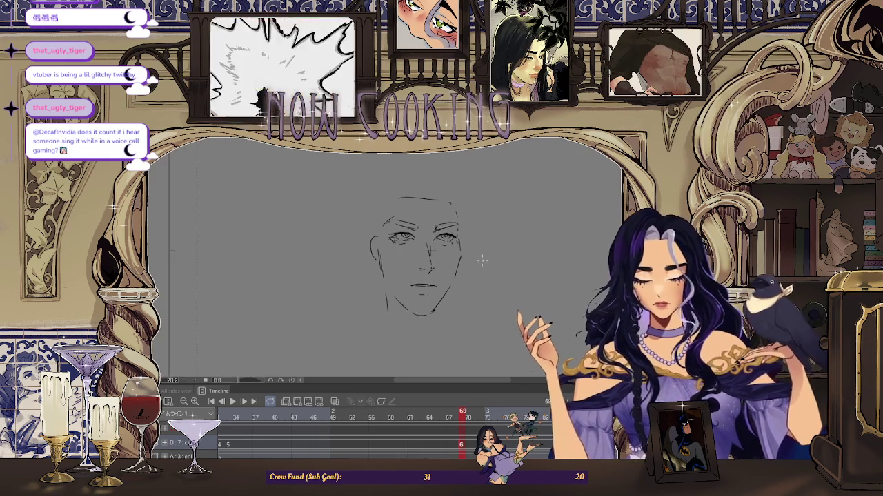
scroll(538, 297, "up", 1)
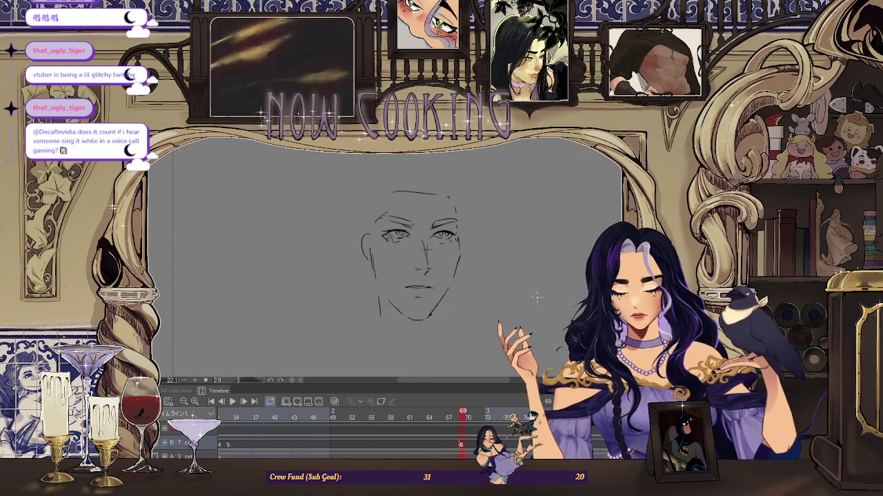
left_click_drag(538, 297, 510, 317)
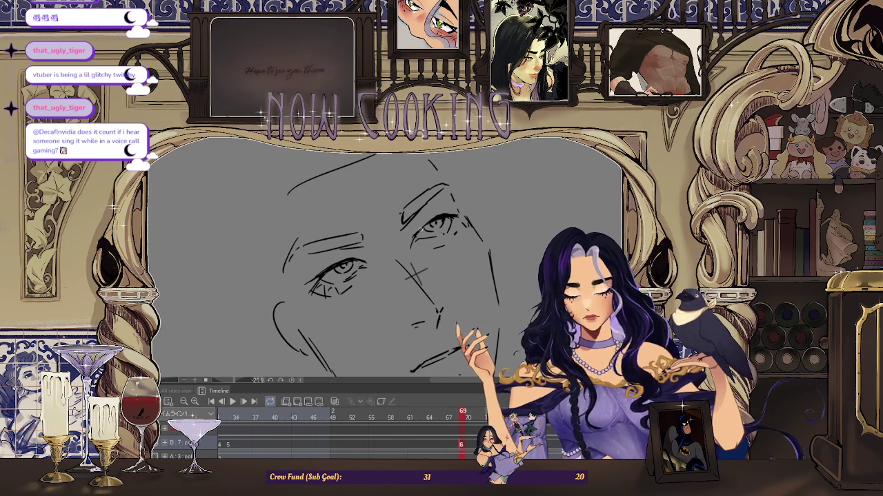
scroll(453, 208, "up", 2)
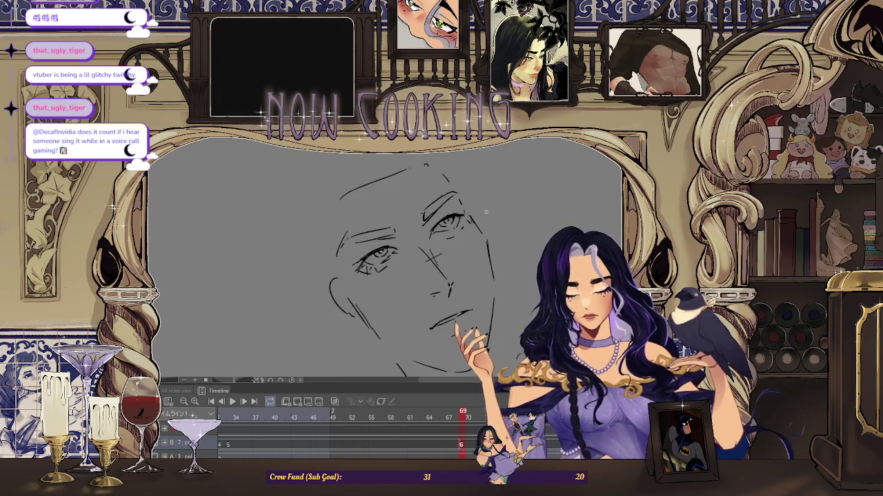
scroll(444, 214, "up", 2)
scroll(407, 235, "up", 1)
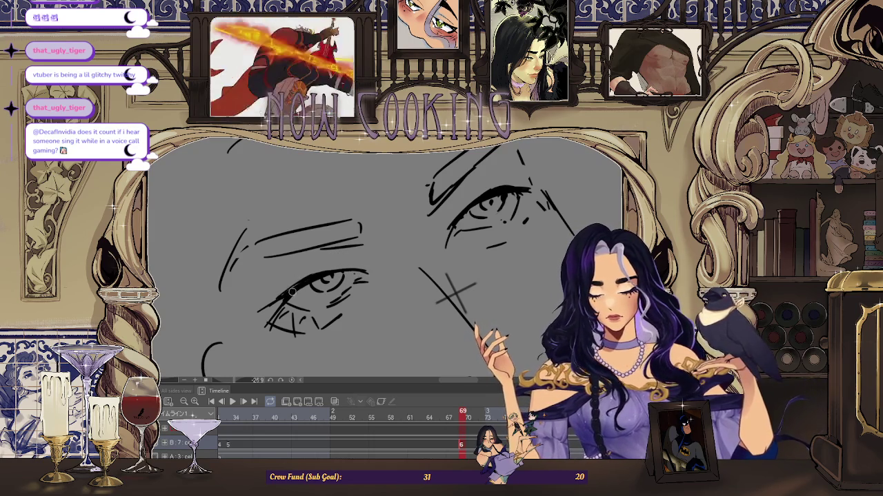
key("ctrl+0")
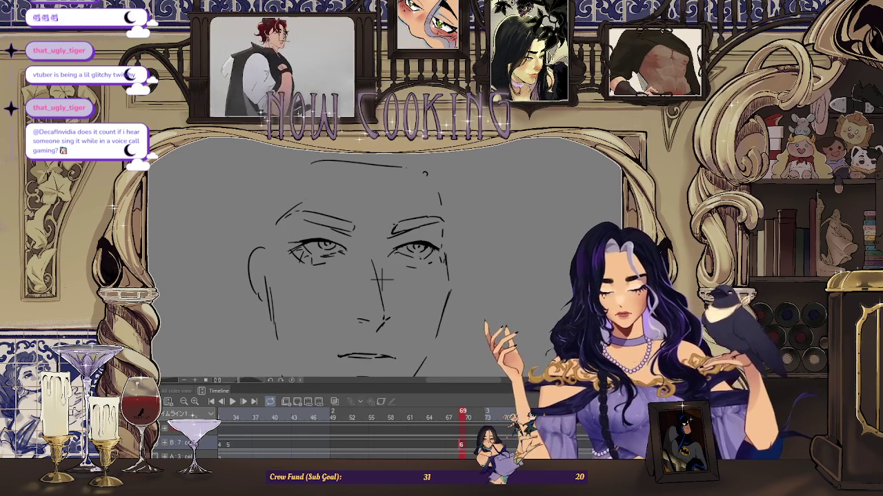
left_click_drag(381, 278, 449, 261)
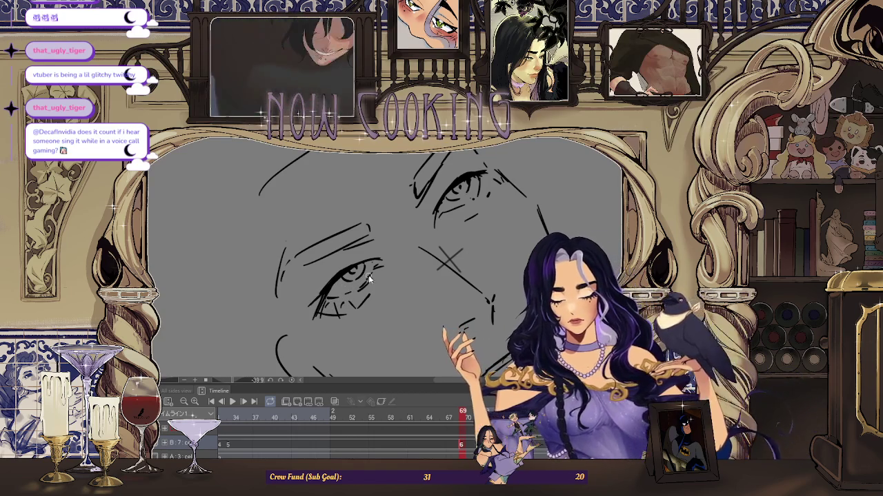
key("ctrl+0")
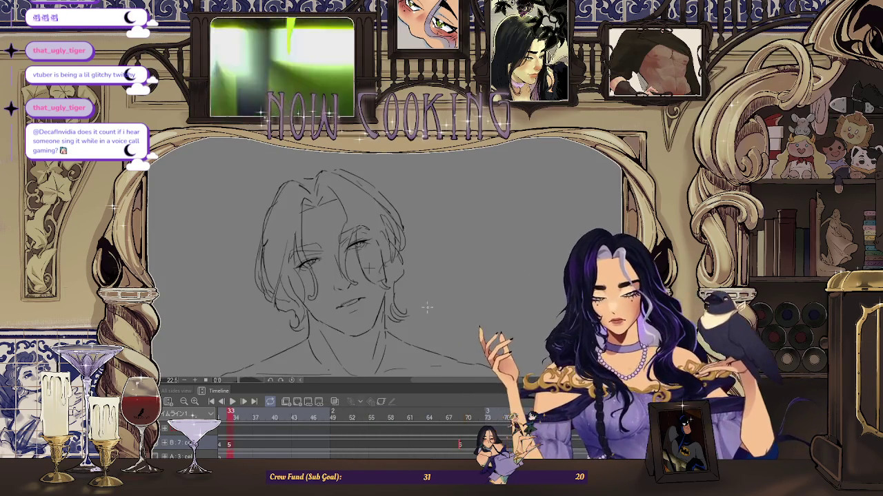
Zoom the face sketch in and out and compare it with the haired drawing at frame 33
key("ctrl+plus")
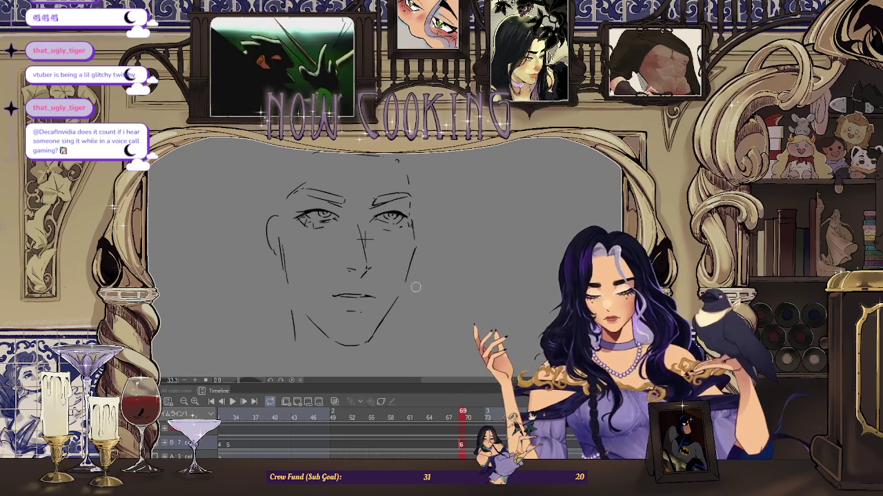
key("ctrl+minus")
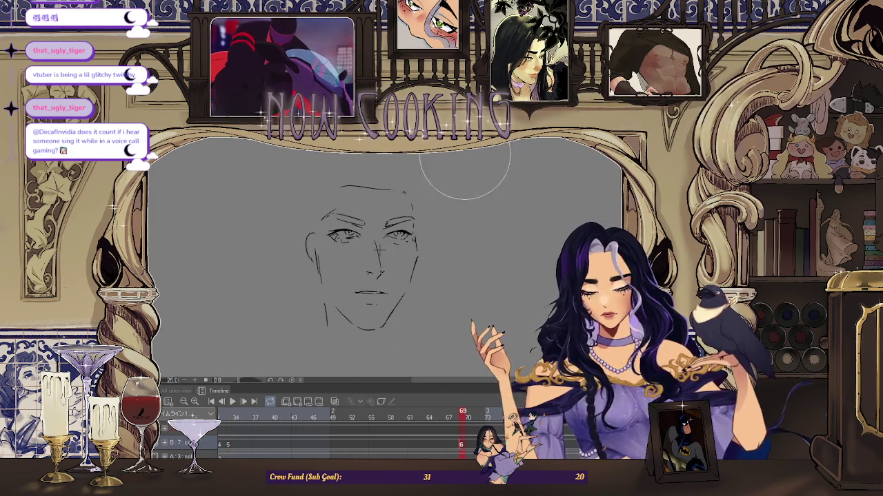
scroll(375, 246, "up", 2)
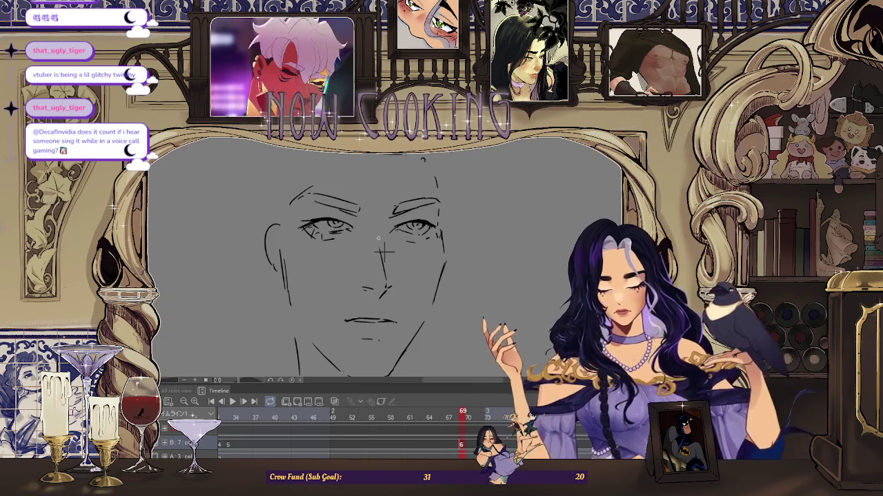
scroll(388, 212, "down", 1)
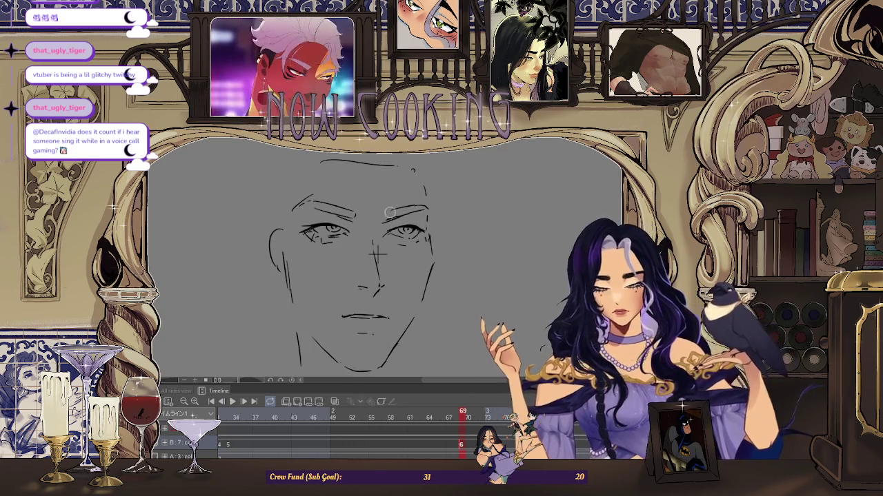
scroll(389, 213, "down", 2)
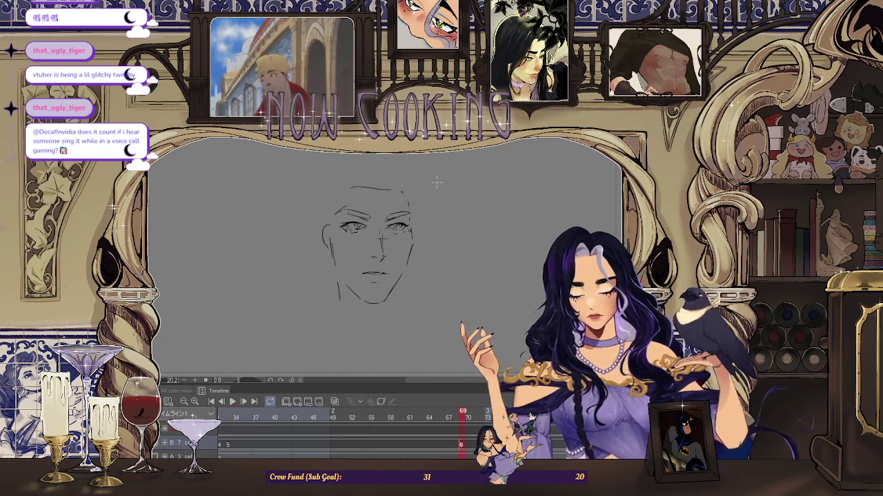
scroll(410, 224, "up", 2)
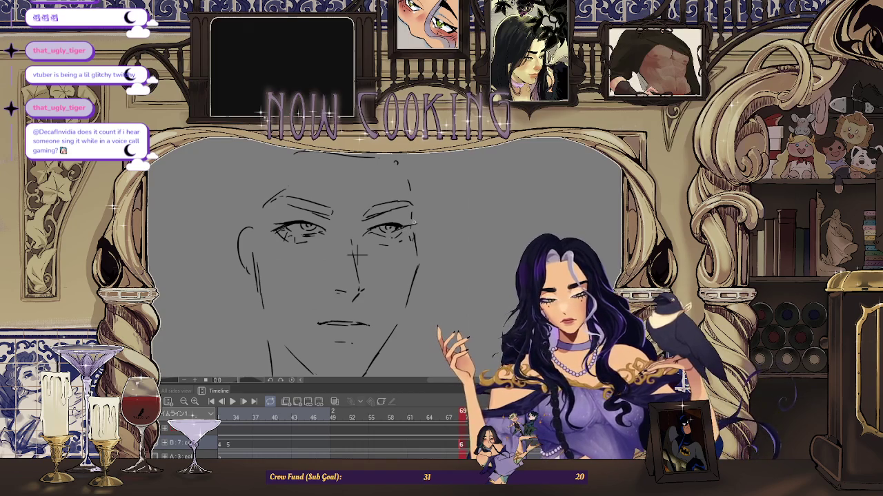
key("Home")
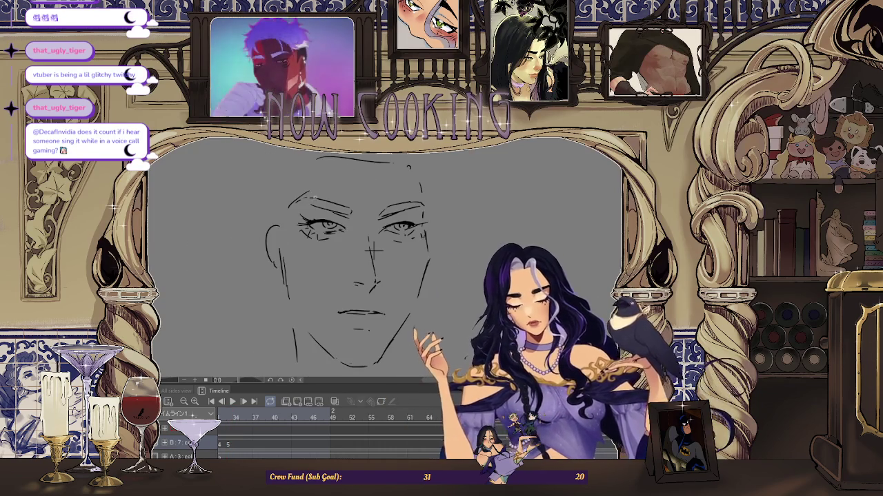
scroll(304, 206, "up", 3)
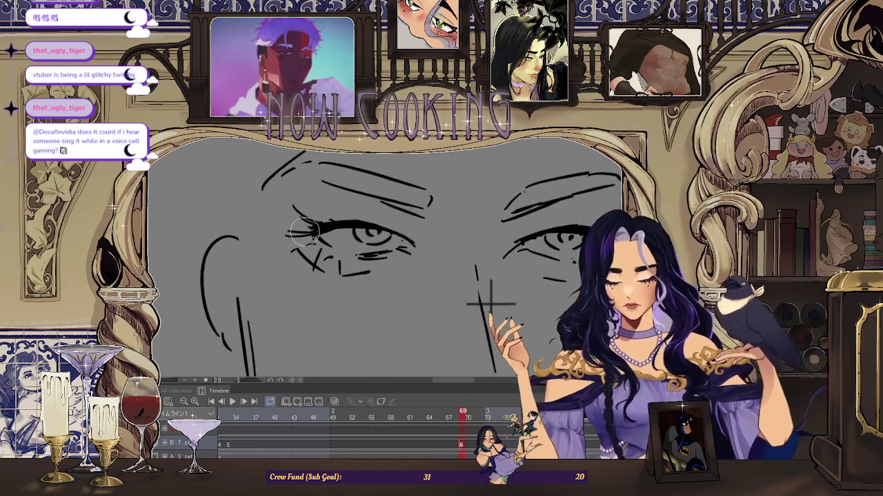
Add a short lash stroke to the left eye, then flip to frame 33 and back
left_click_drag(294, 230, 311, 226)
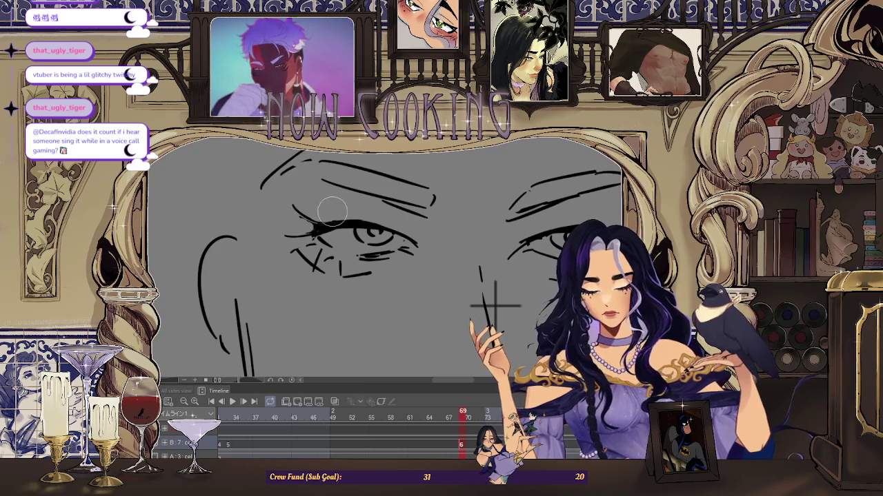
scroll(351, 198, "down", 2)
scroll(413, 210, "down", 2)
scroll(485, 222, "down", 1)
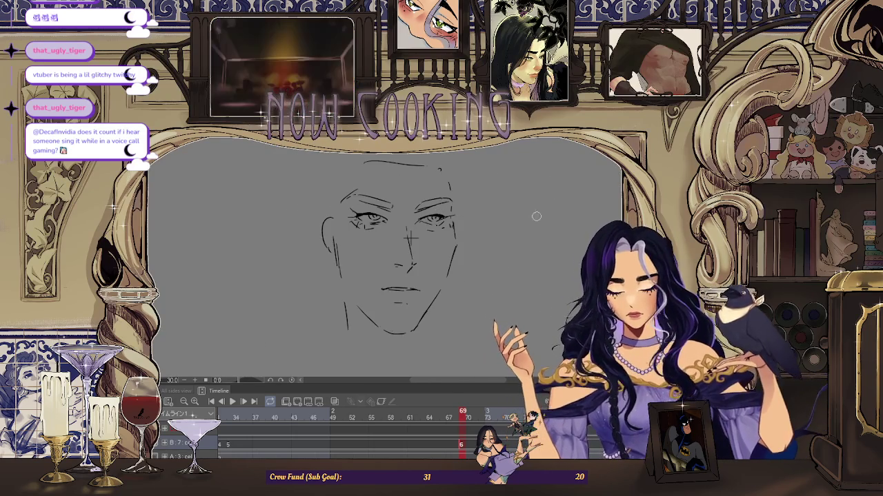
key("space")
key("space")
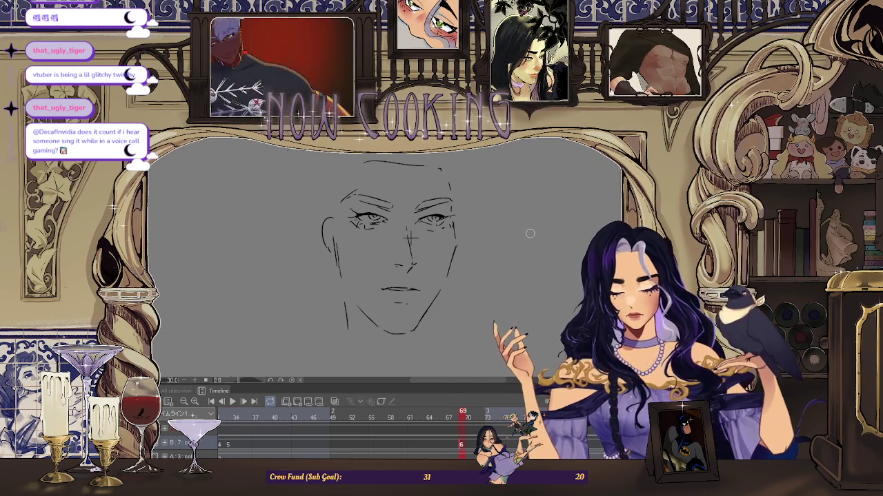
key("space")
key("space")
key("space")
key("space")
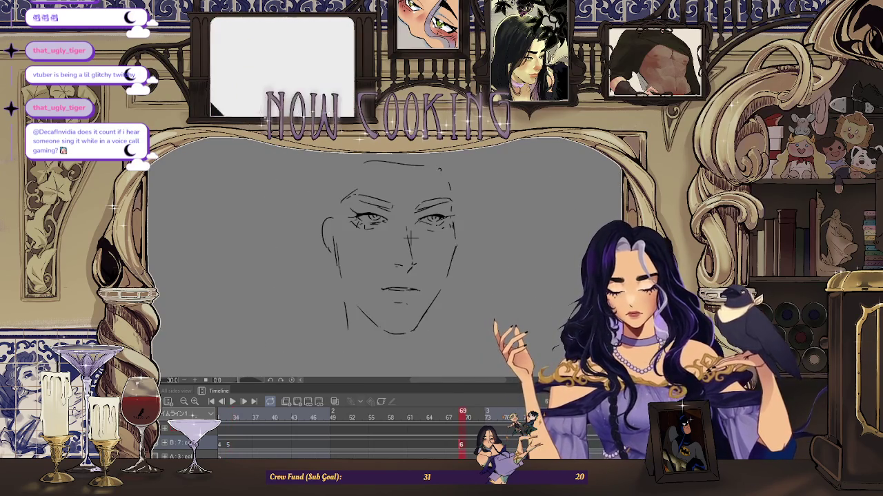
Tilt and zoom to check the face, reset it upright, then show the haired frame 33
left_click_drag(596, 187, 342, 235)
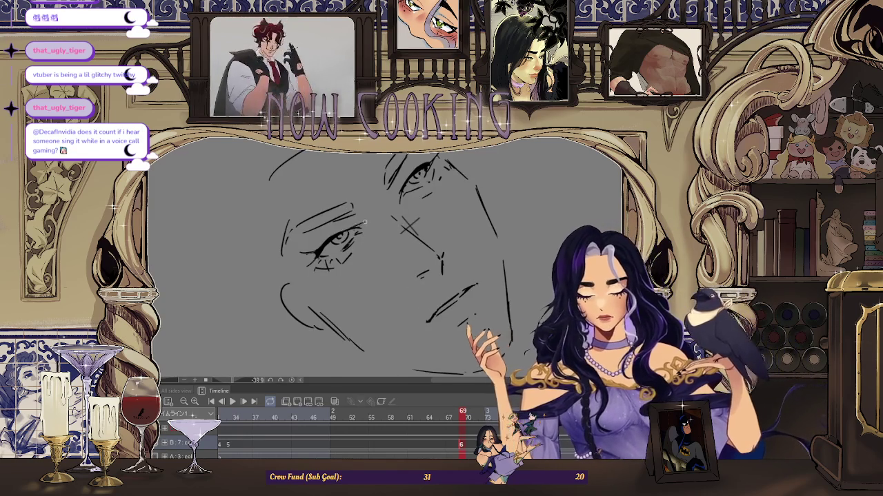
scroll(357, 226, "up", 2)
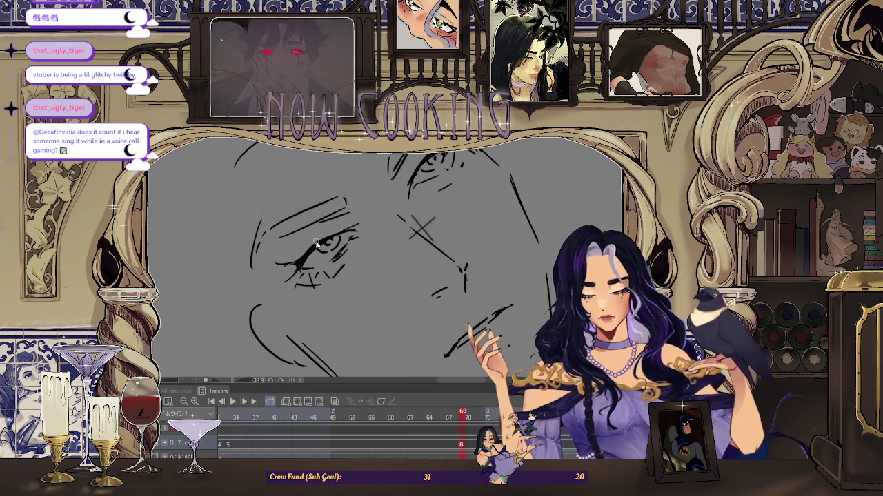
scroll(360, 222, "down", 2)
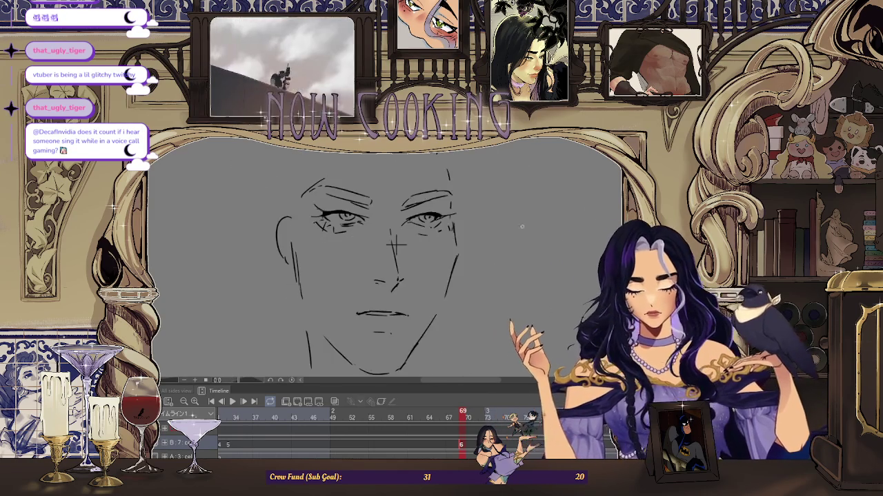
key("ctrl+0")
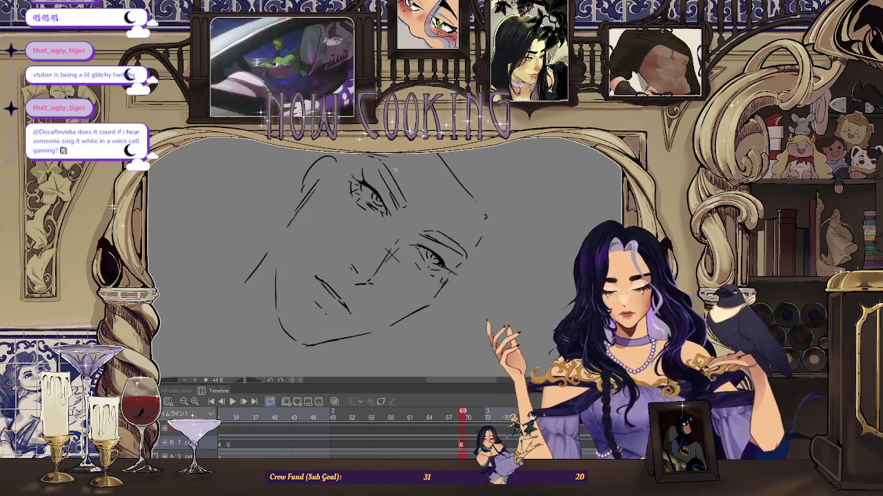
scroll(395, 245, "up", 4)
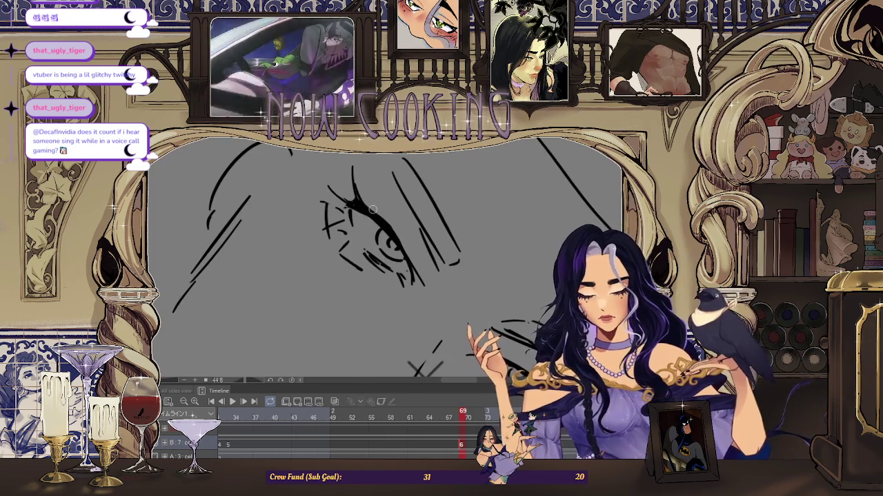
scroll(357, 199, "down", 4)
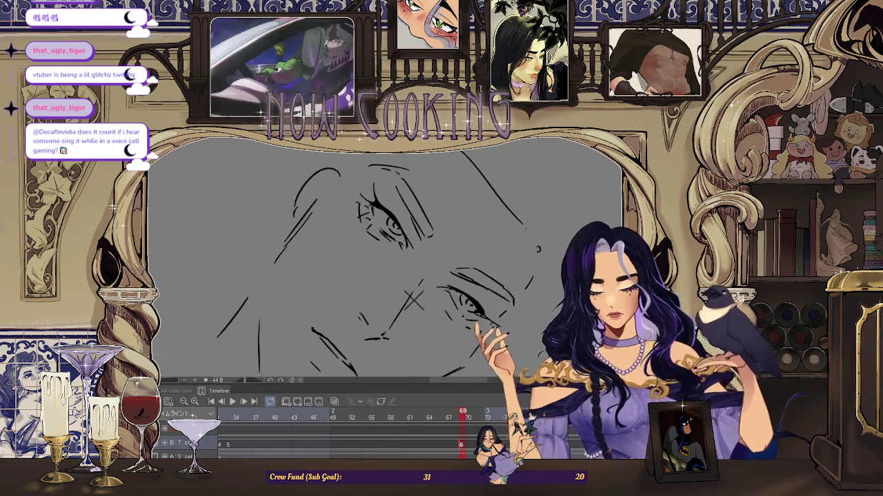
left_click_drag(469, 227, 499, 266)
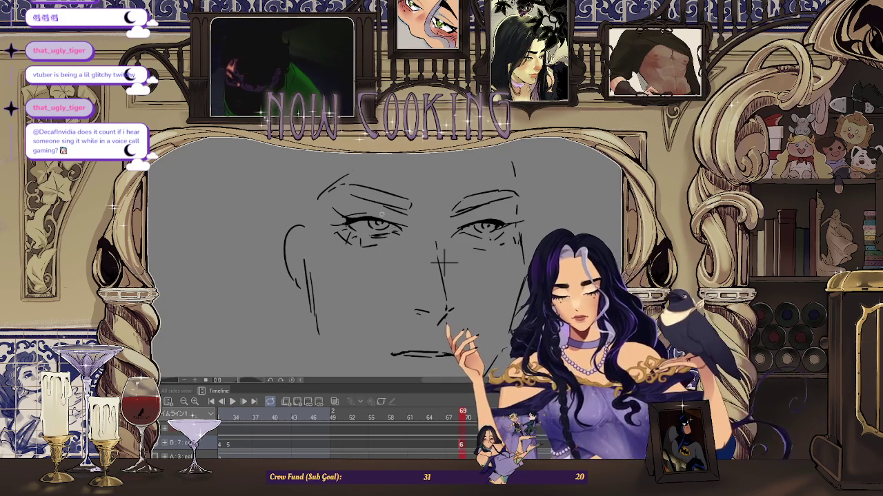
scroll(413, 232, "down", 2)
key("space")
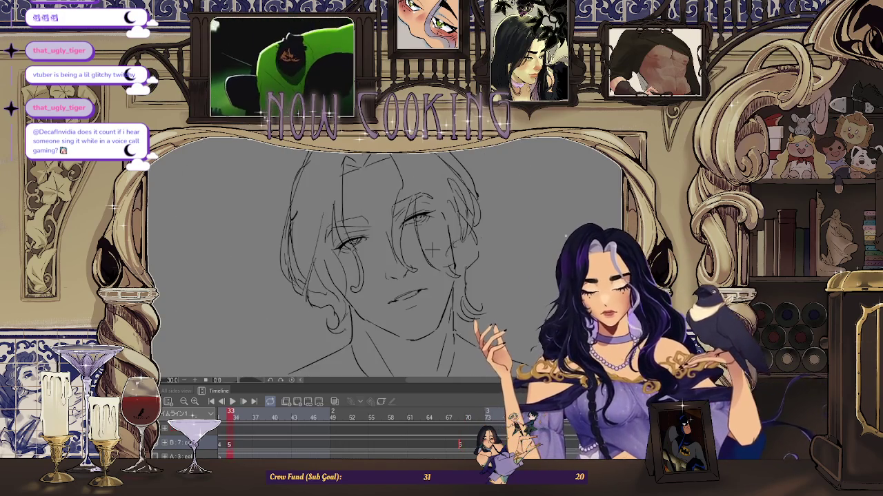
key("space")
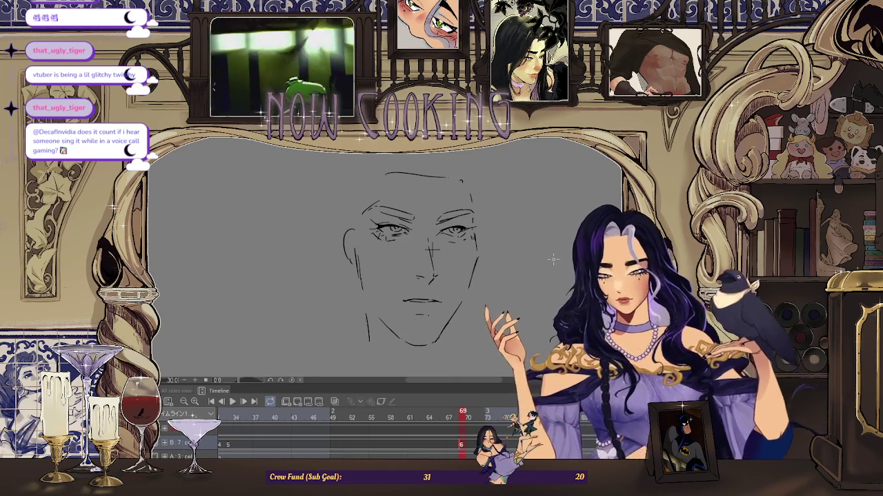
key("space")
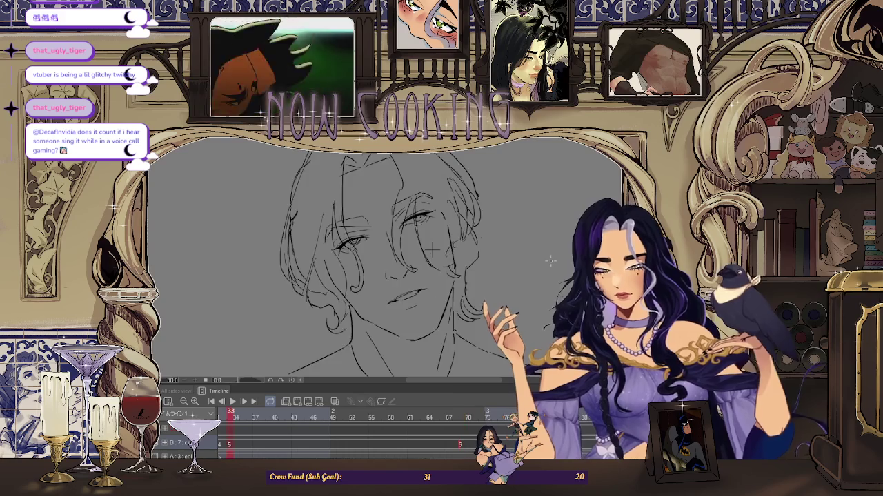
key("space")
key("space")
key("space")
scroll(485, 264, "down", 3)
key("space")
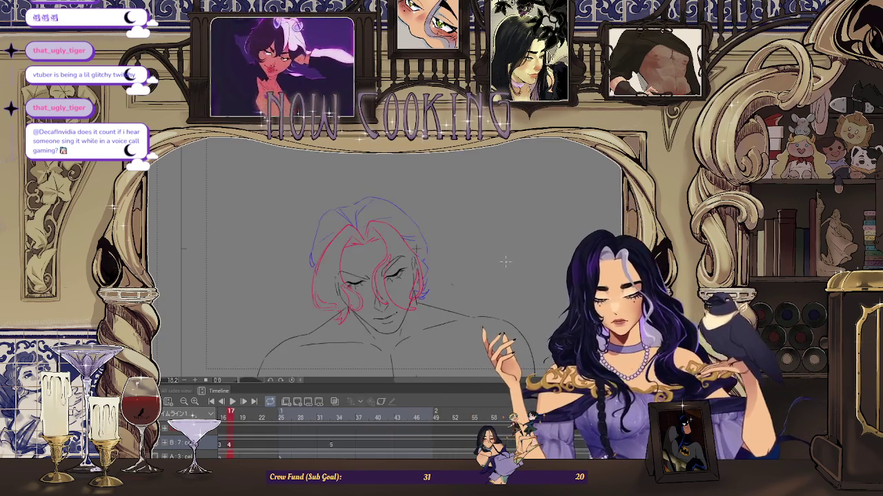
key("space")
scroll(370, 268, "up", 2)
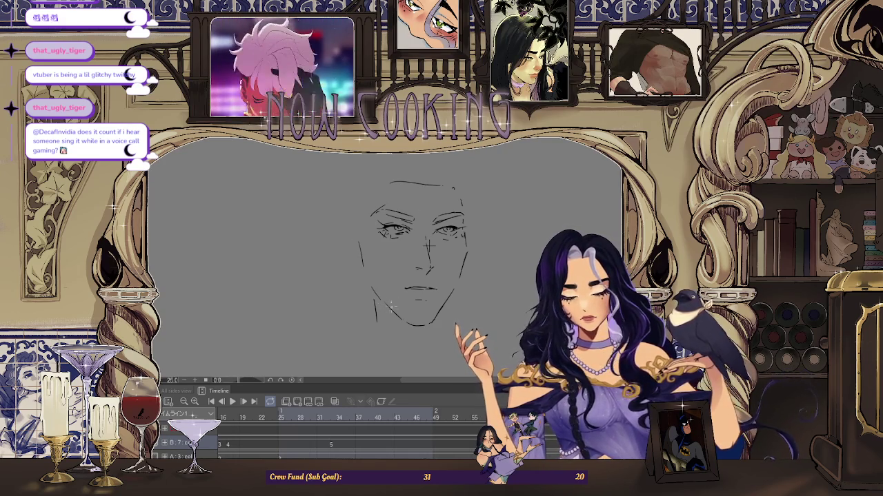
scroll(483, 245, "down", 2)
key("Right")
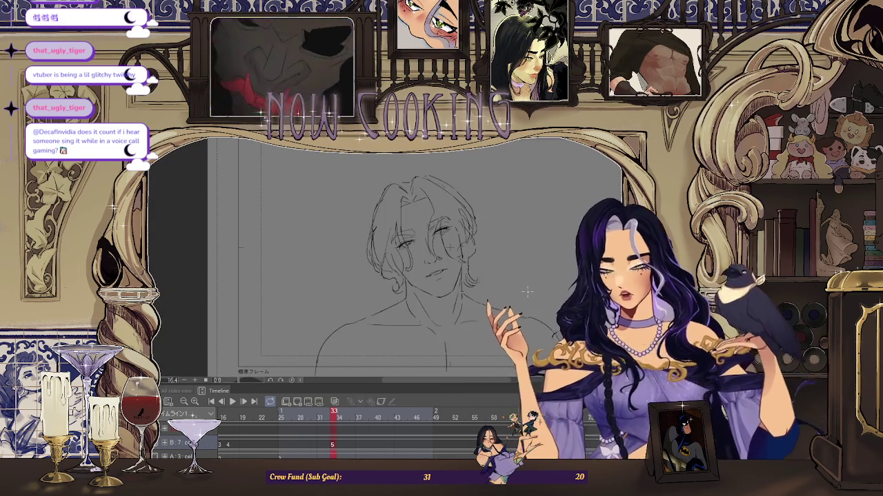
On the face-only sketch, draw shoulder lines beside the neck, redrawing the right and left strokes
key("Left")
key("Left")
key("Left")
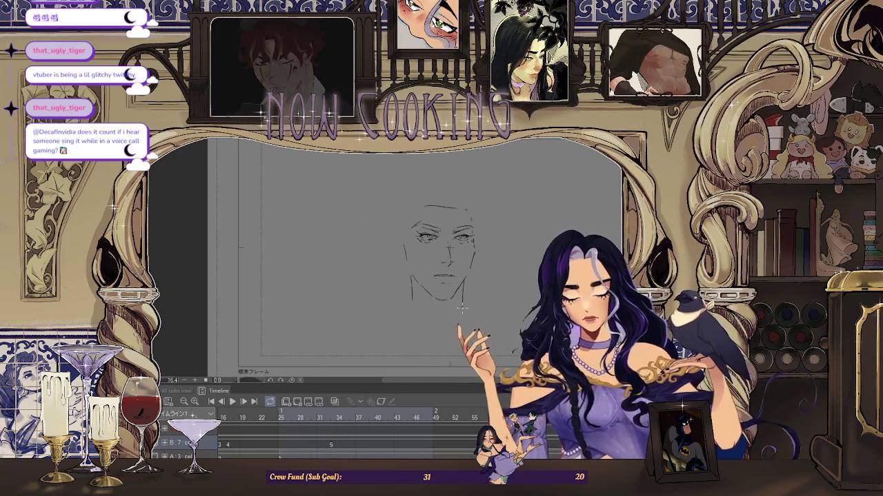
left_click_drag(390, 323, 455, 320)
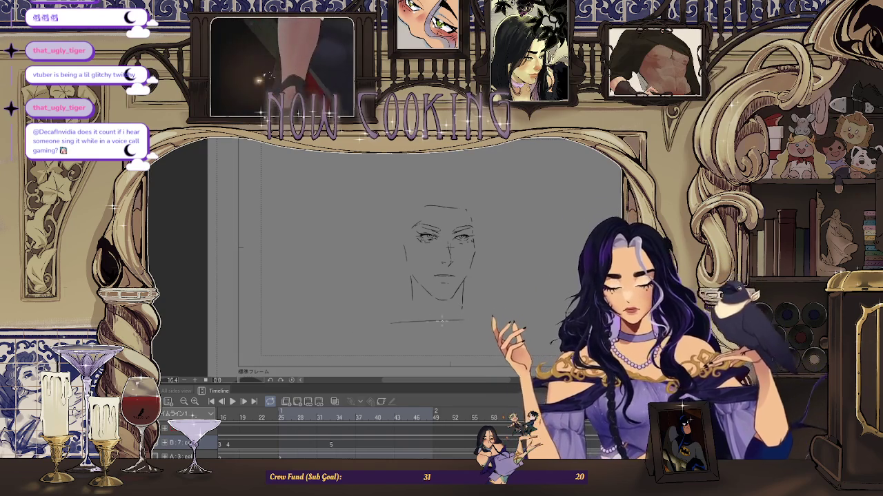
key("ctrl+z")
left_click_drag(399, 318, 455, 318)
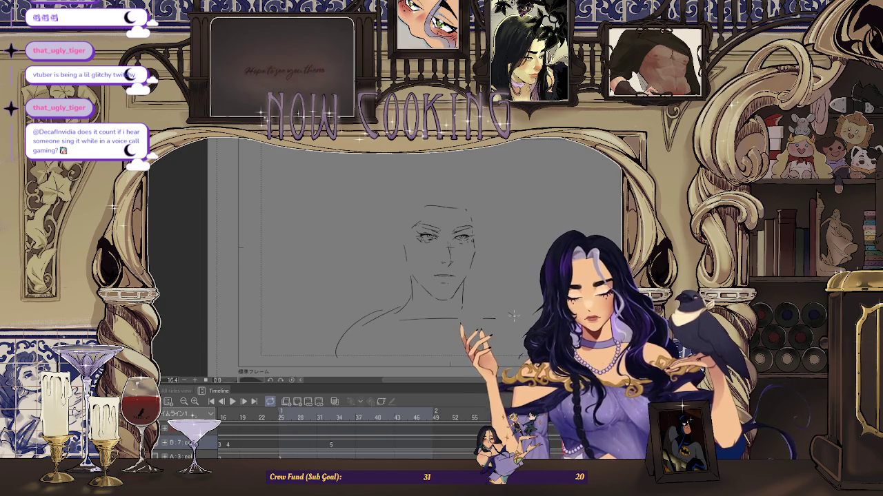
key("ctrl+z")
left_click_drag(377, 314, 349, 327)
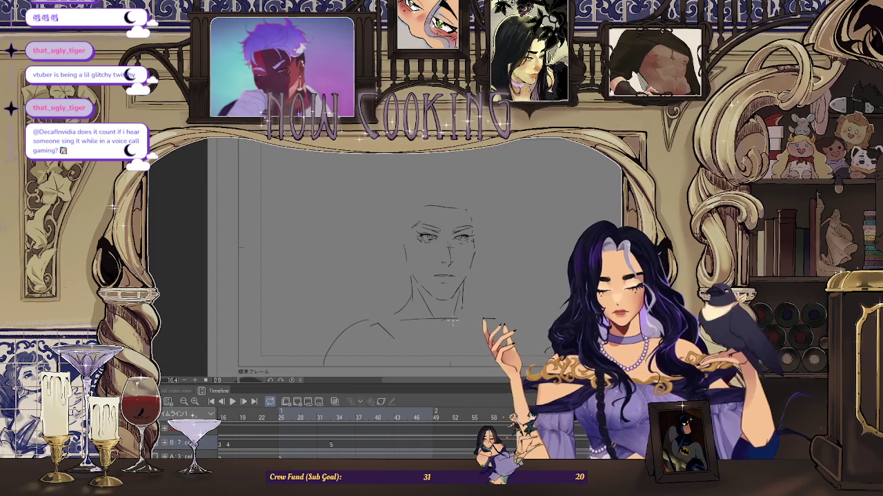
scroll(476, 306, "right", 5)
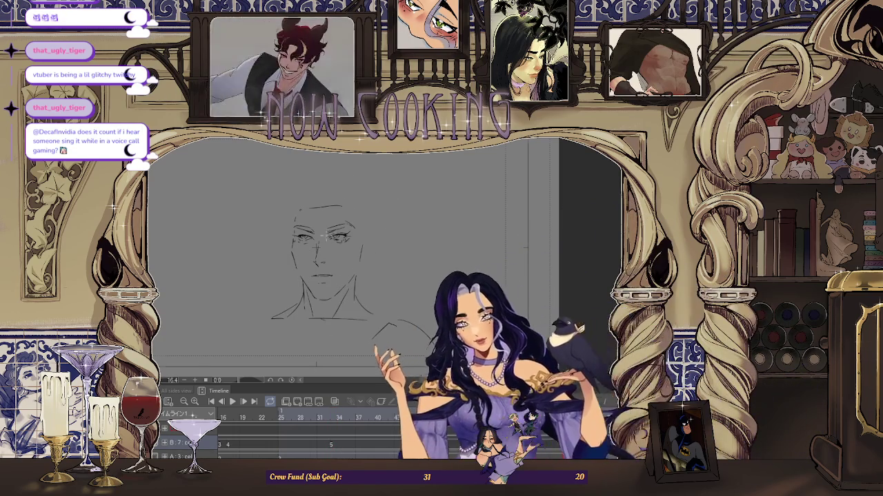
Draw the iris curve under the right eye's upper lid, then zoom out and return to the first frame
scroll(336, 252, "up", 5)
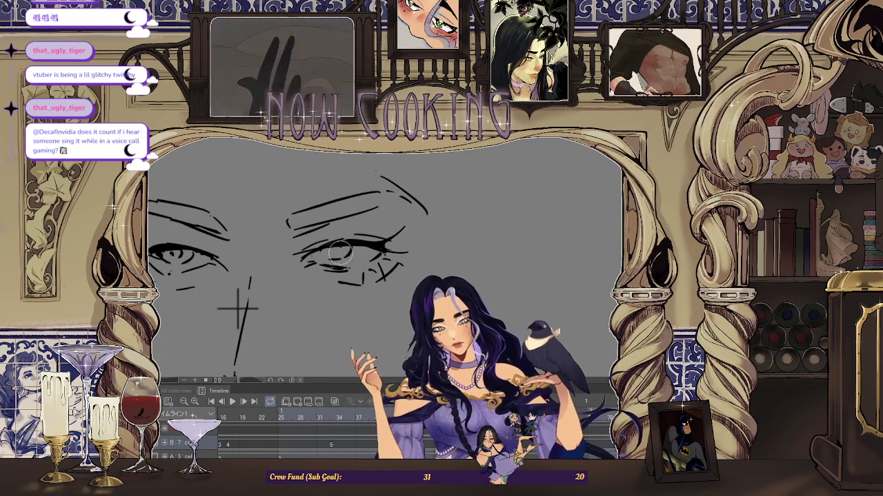
left_click_drag(322, 244, 343, 241)
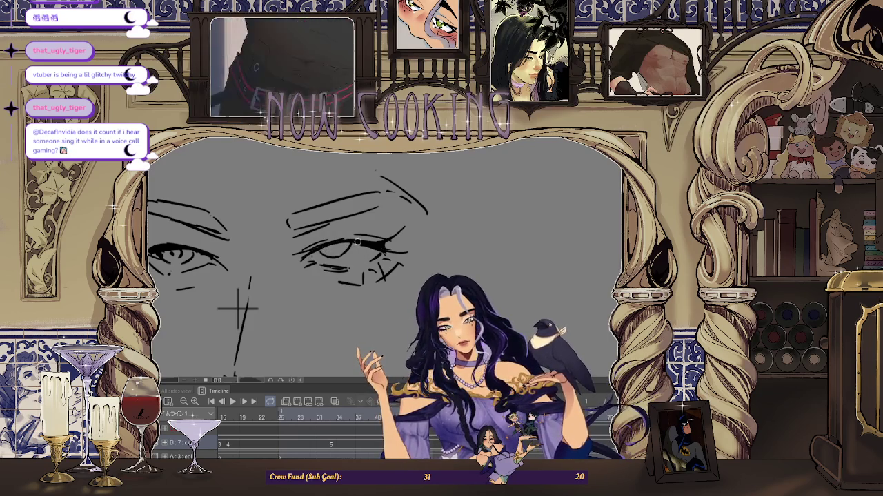
scroll(344, 240, "down", 2)
scroll(343, 241, "down", 3)
key("Home")
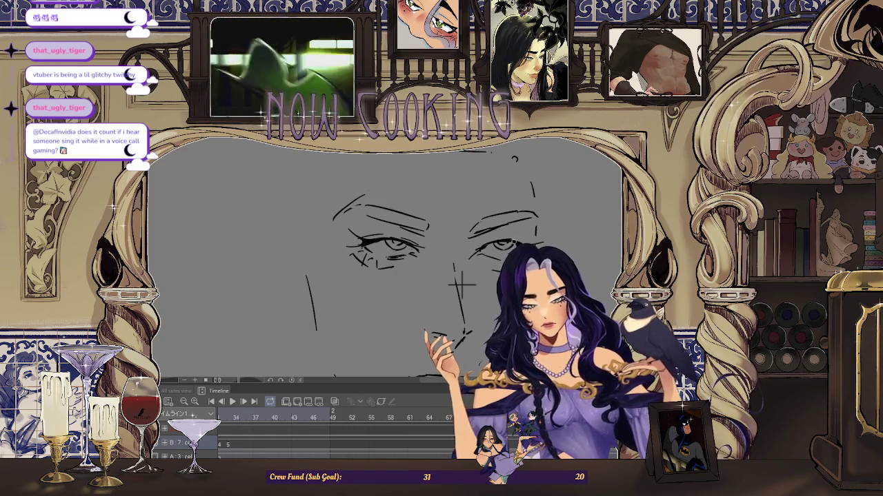
left_click_drag(463, 282, 451, 293)
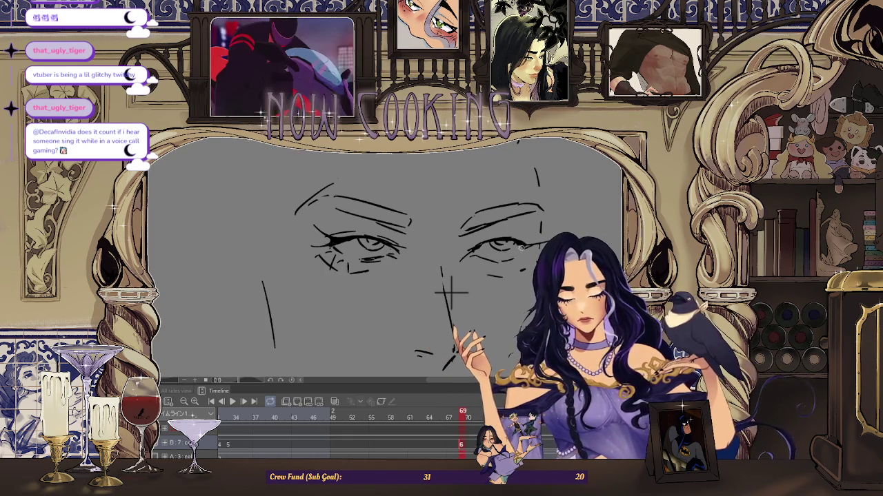
scroll(452, 293, "up", 1)
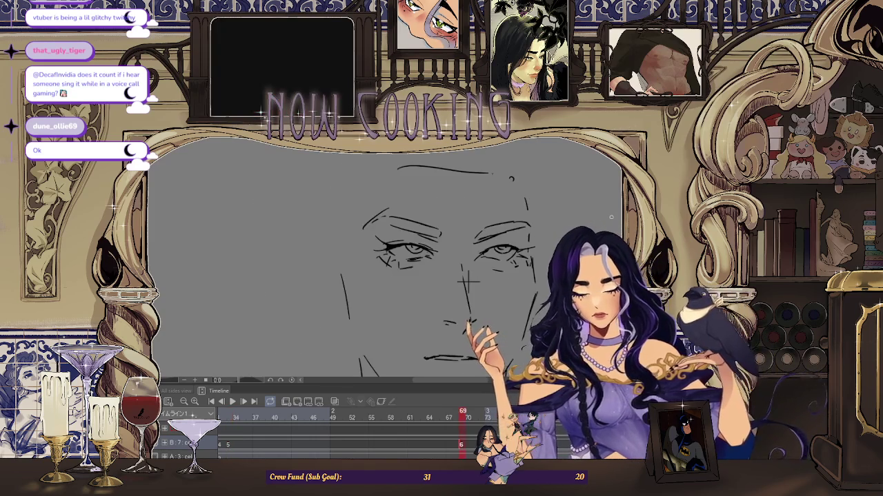
scroll(467, 283, "up", 2)
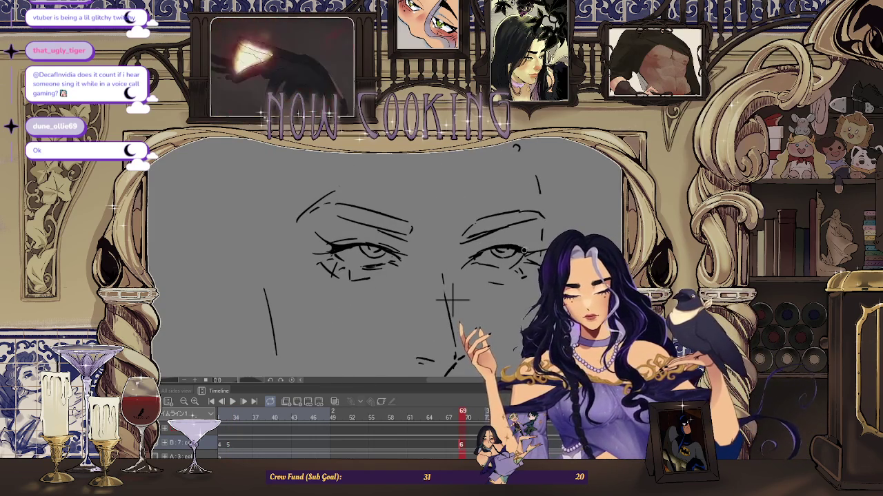
scroll(448, 295, "up", 2)
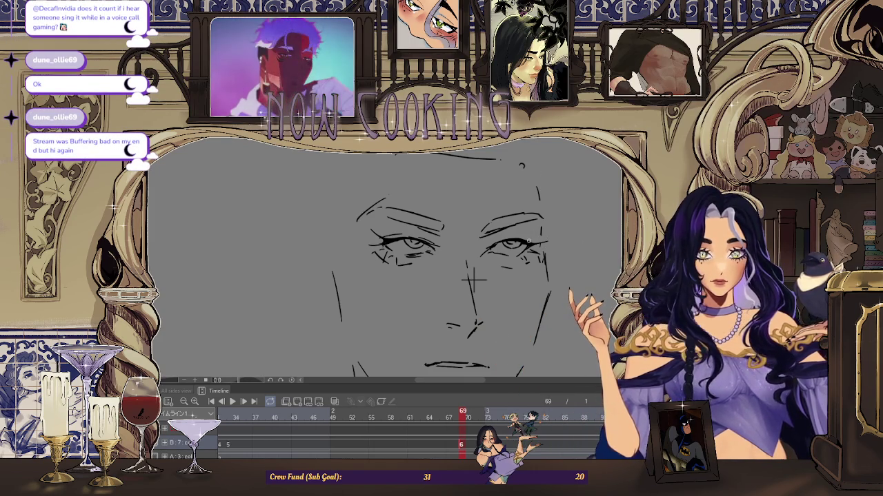
scroll(540, 209, "down", 2)
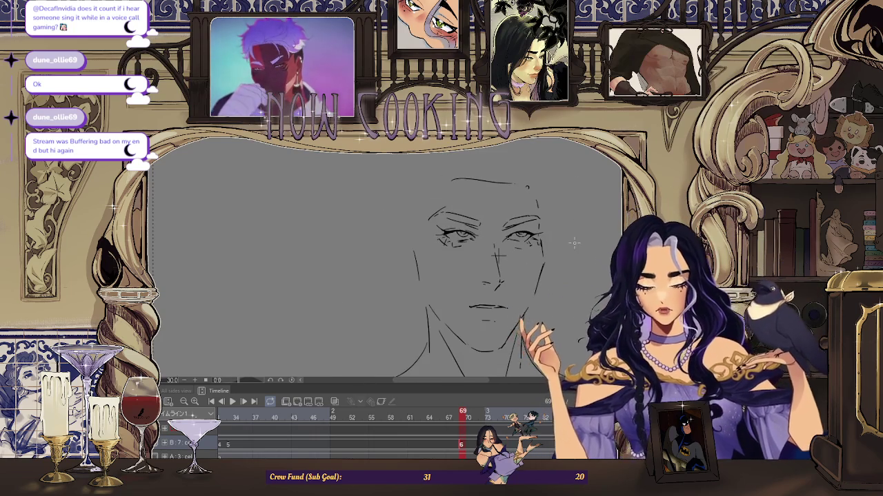
scroll(544, 223, "down", 1)
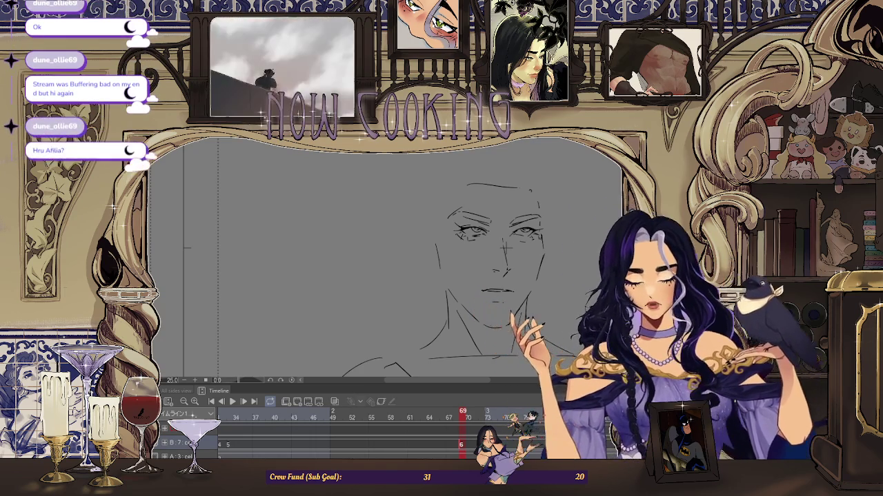
left_click_drag(453, 451, 462, 448)
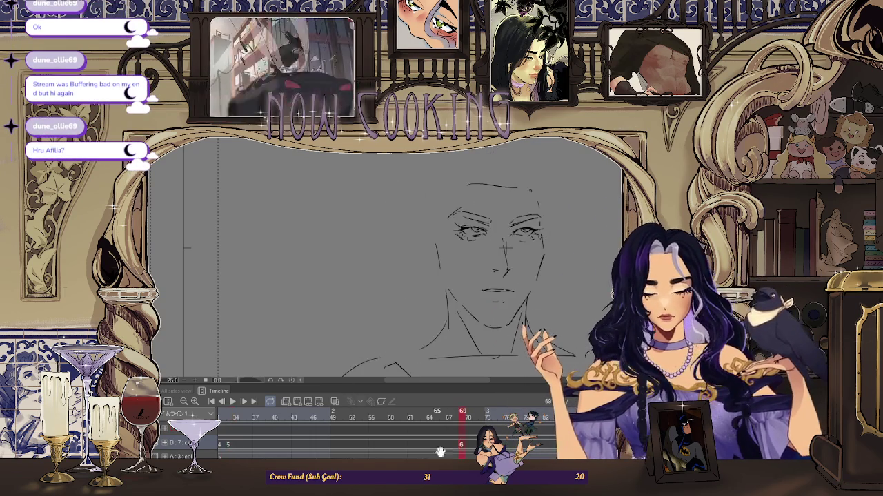
scroll(541, 179, "up", 3)
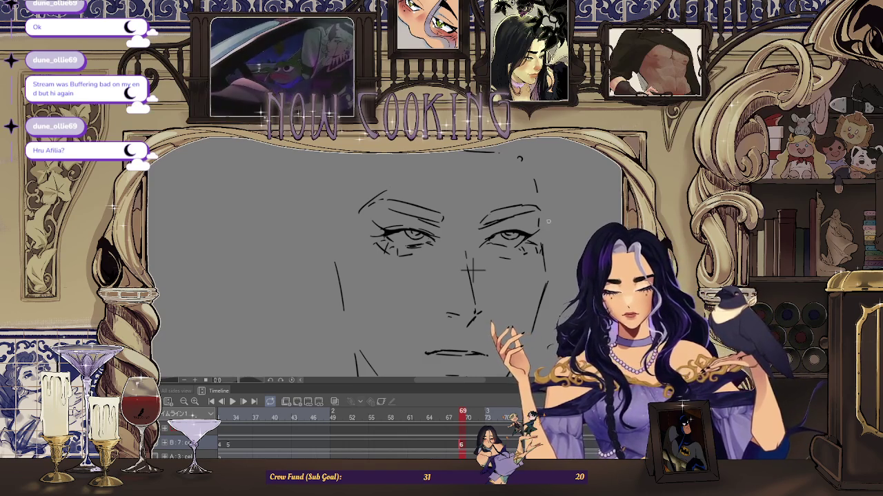
key("space")
key("space")
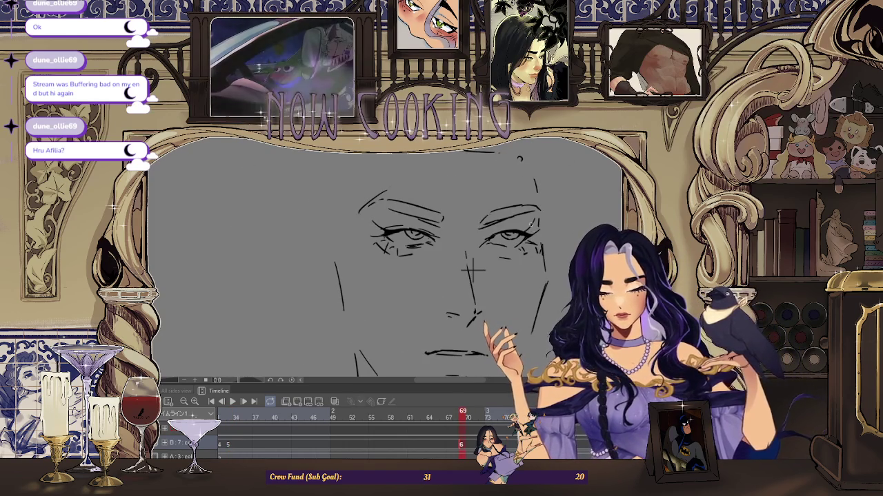
key("space")
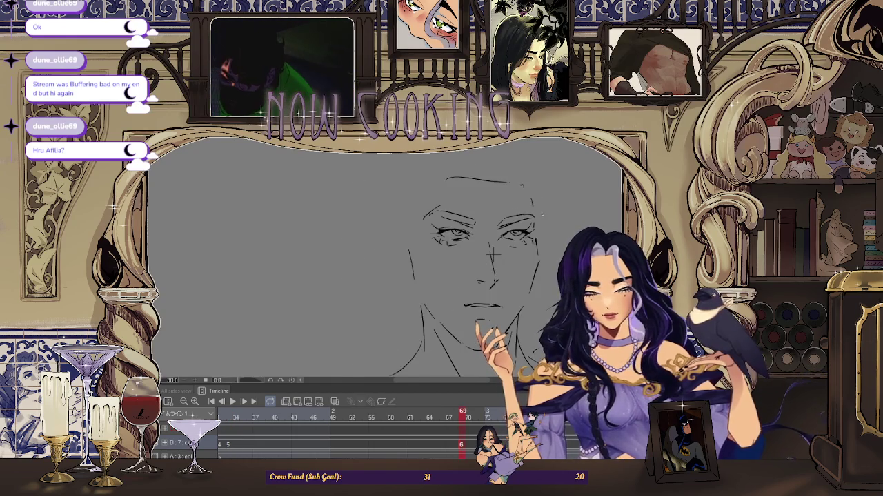
scroll(543, 212, "up", 2)
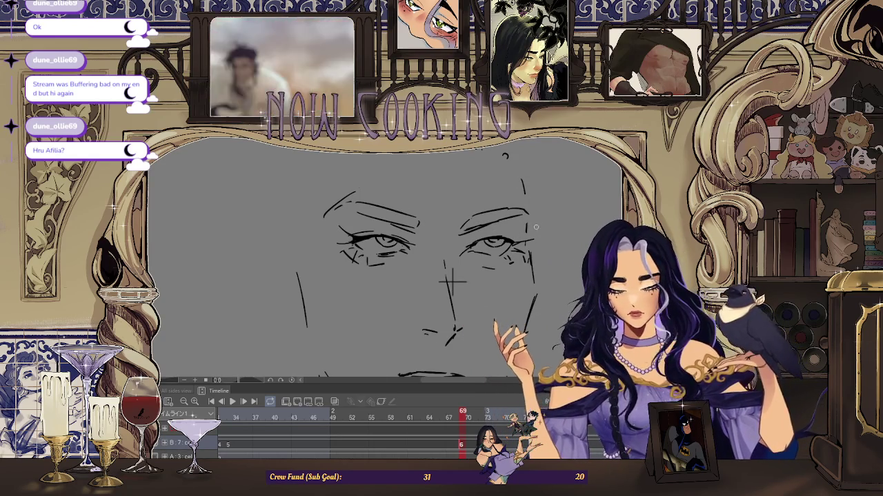
scroll(538, 219, "up", 1)
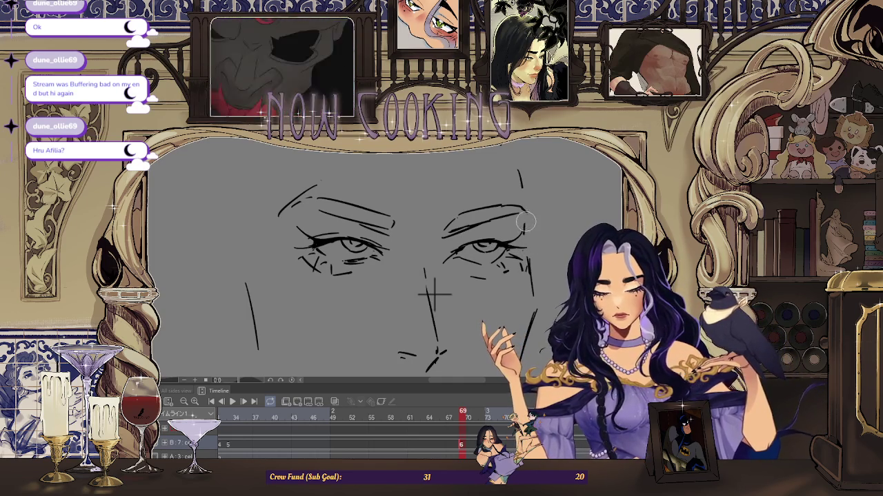
key("ctrl+minus")
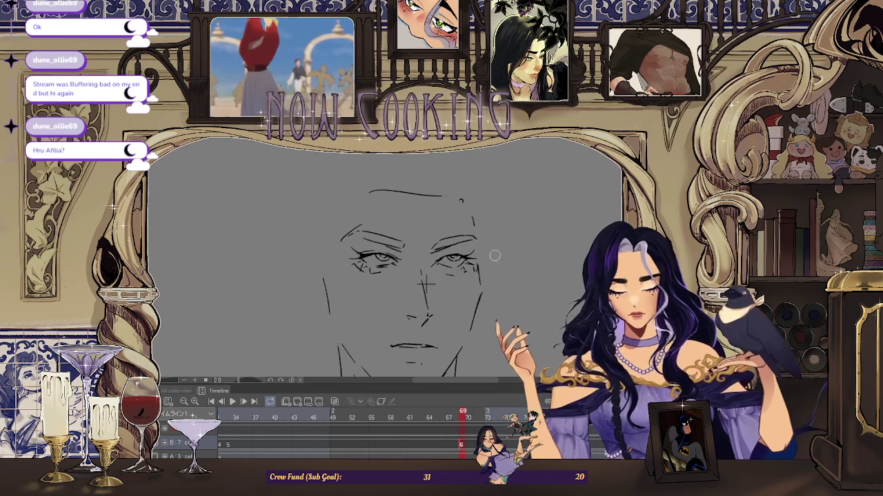
scroll(479, 264, "down", 1)
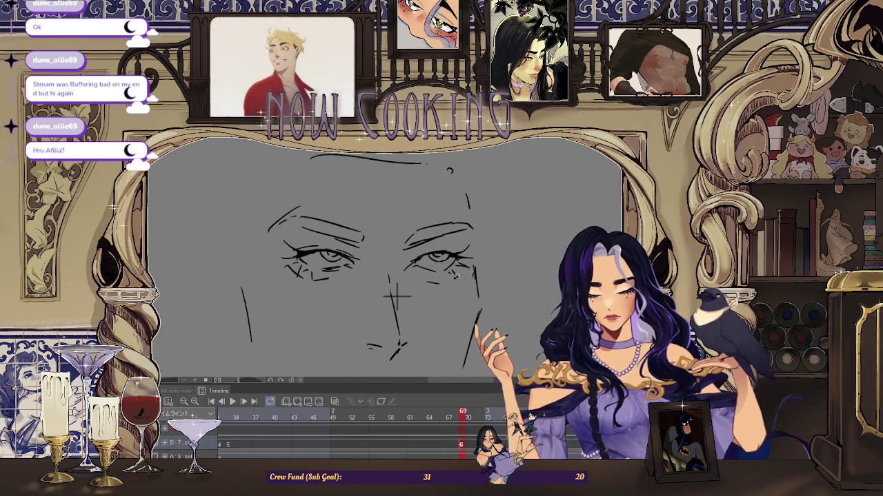
scroll(456, 274, "down", 1)
scroll(451, 275, "down", 1)
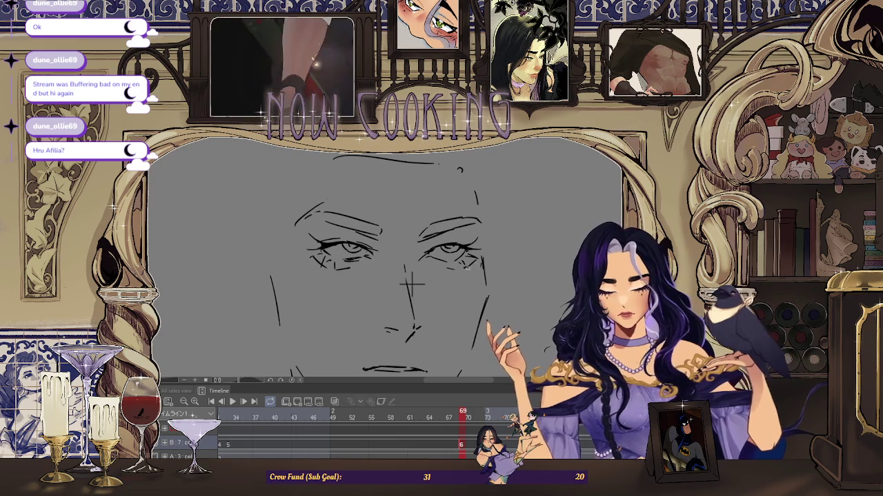
scroll(452, 270, "up", 1)
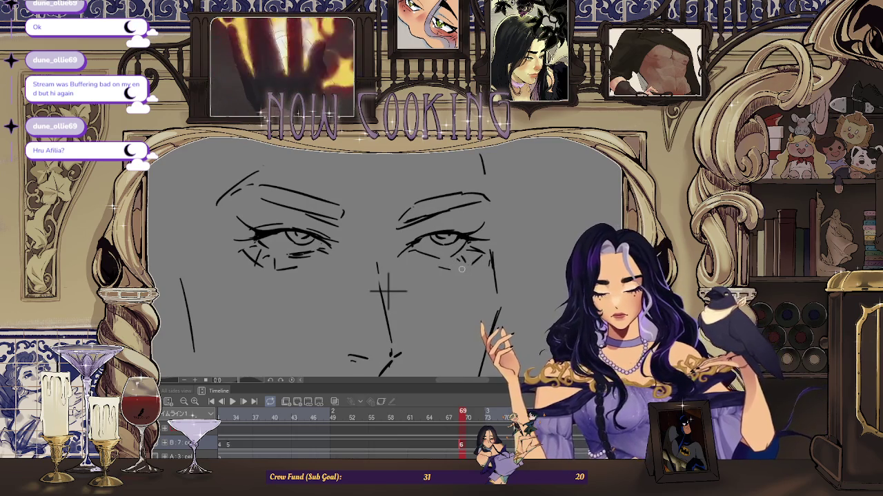
scroll(389, 291, "down", 2)
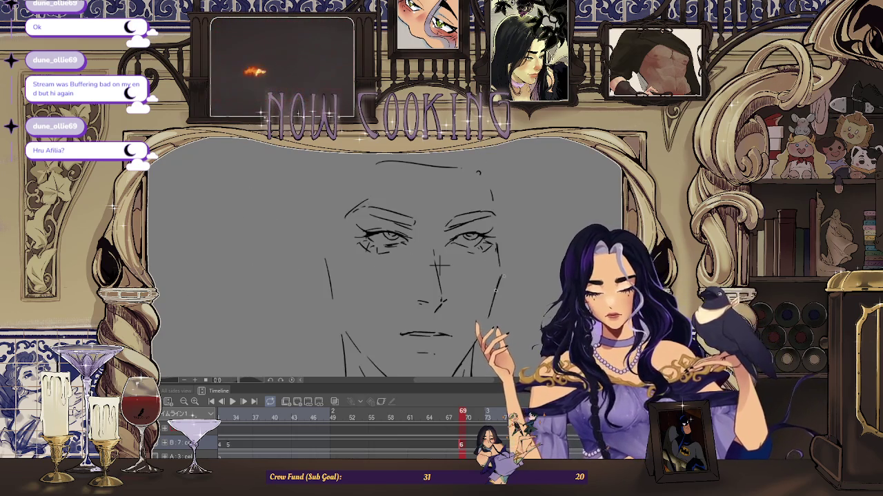
scroll(414, 276, "down", 1)
key("Home")
key("End")
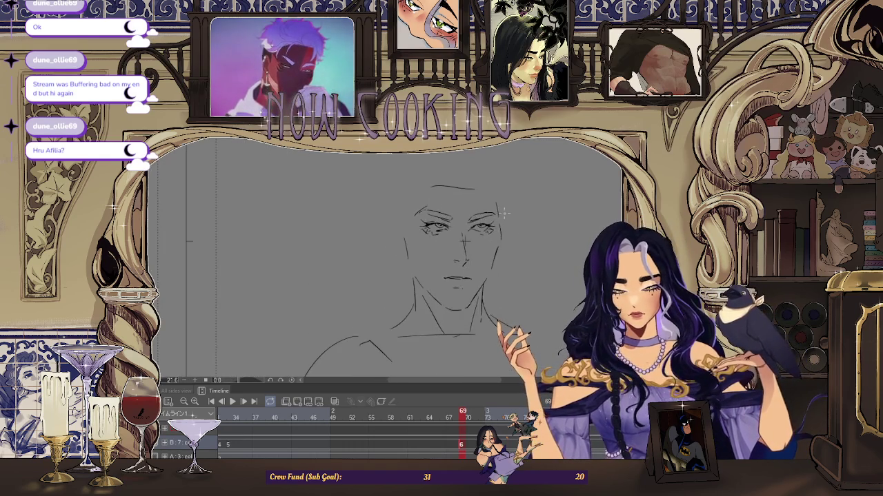
Zoom in close on the face sketch's right eye, then zoom back out
scroll(480, 172, "up", 3)
scroll(479, 173, "up", 2)
scroll(469, 207, "up", 1)
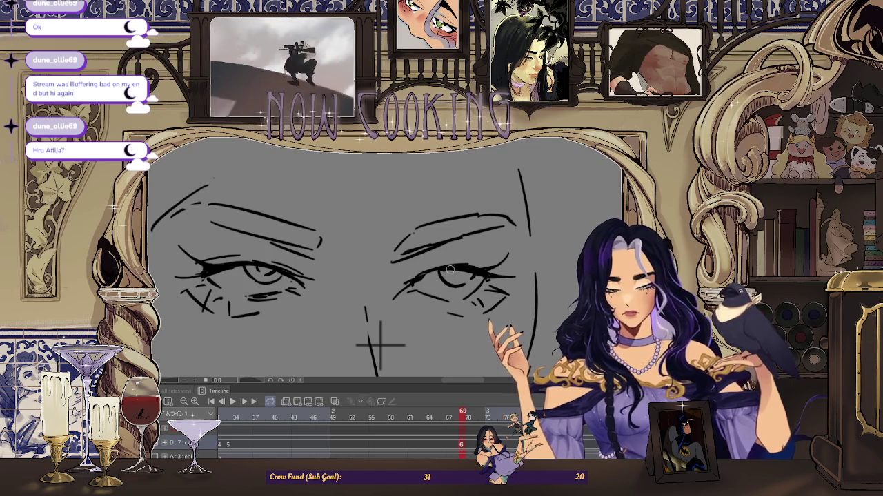
scroll(517, 248, "down", 3)
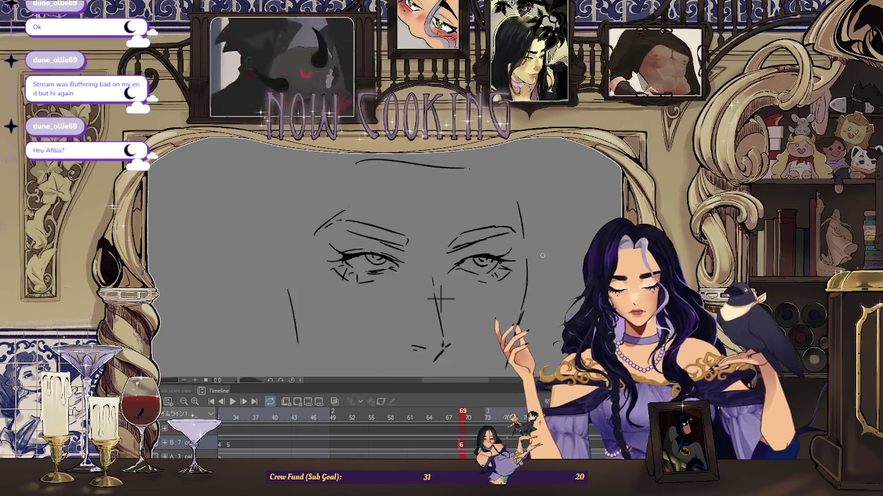
scroll(527, 241, "down", 2)
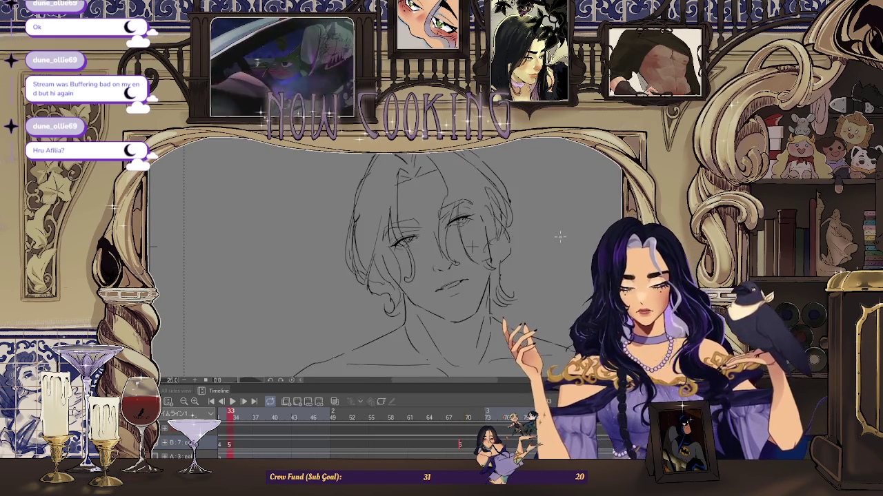
scroll(471, 245, "up", 2)
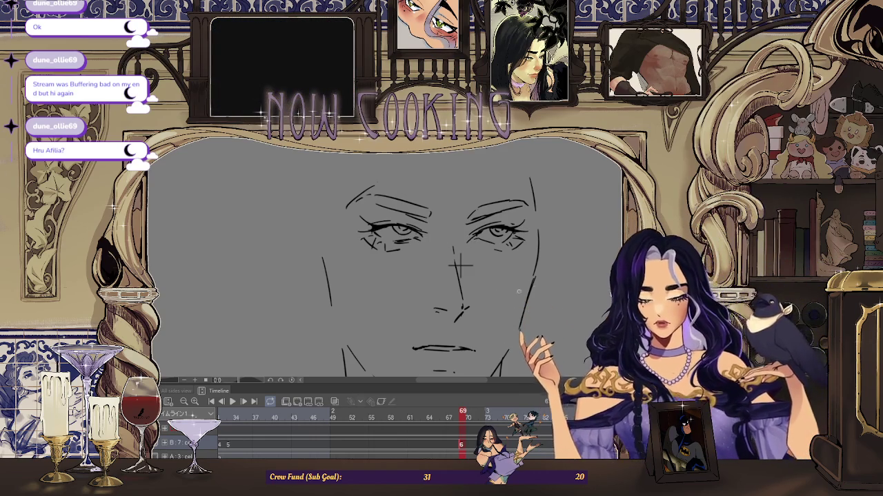
scroll(460, 264, "down", 3)
scroll(460, 264, "down", 3)
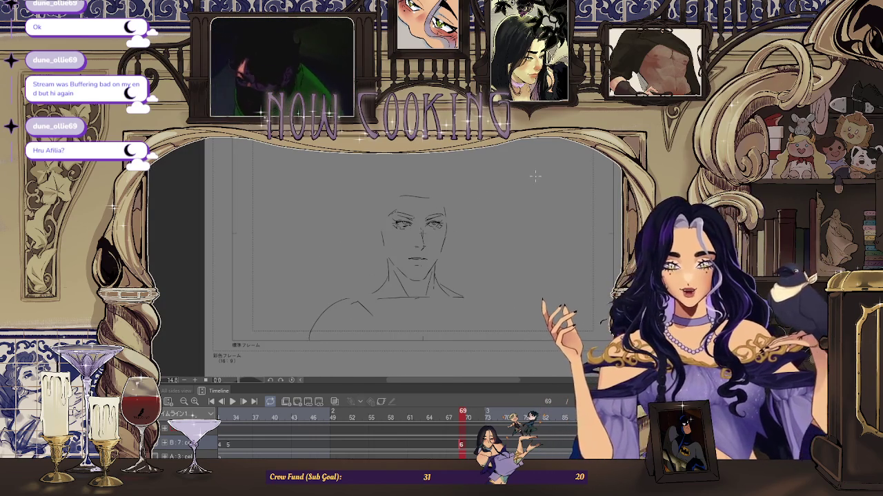
key("Home")
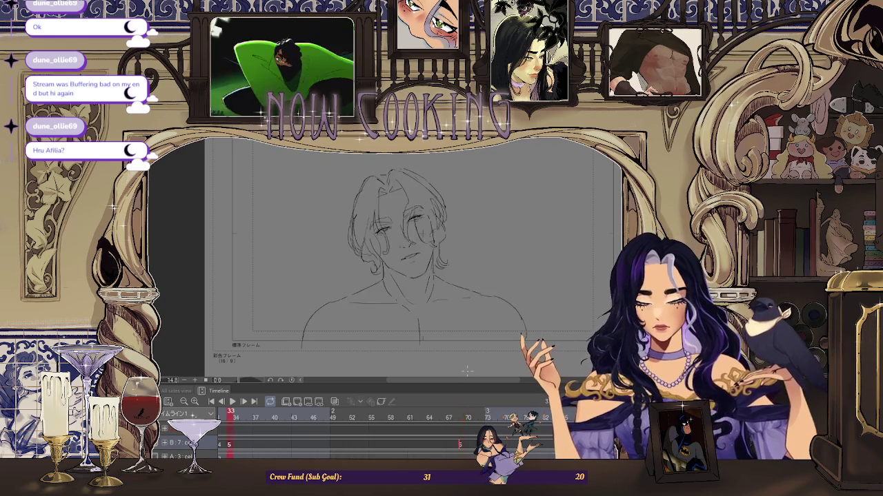
scroll(385, 247, "up", 2)
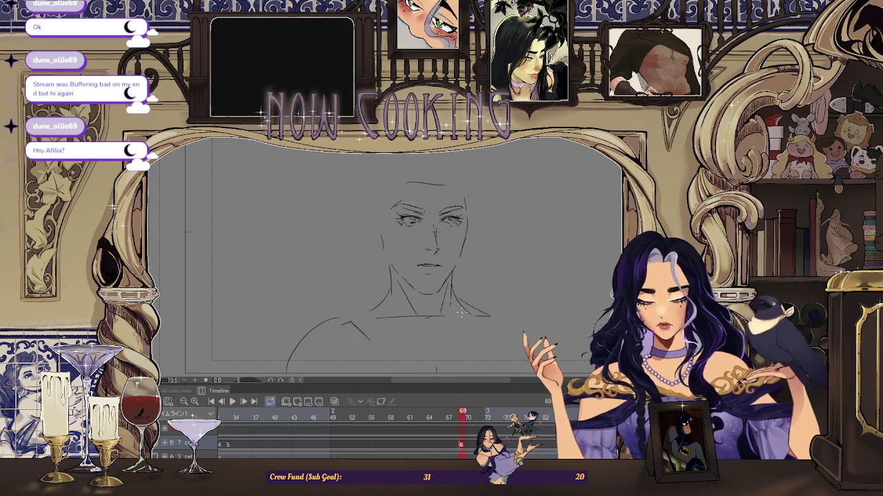
scroll(388, 201, "up", 3)
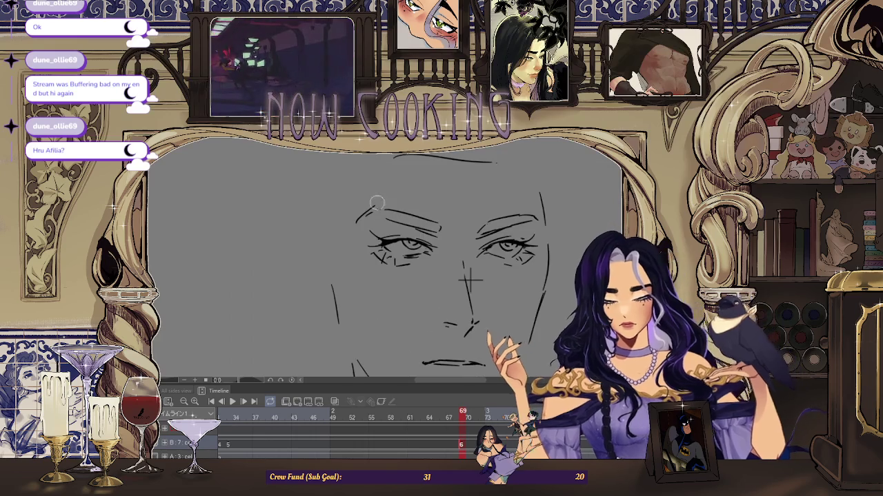
scroll(377, 215, "down", 3)
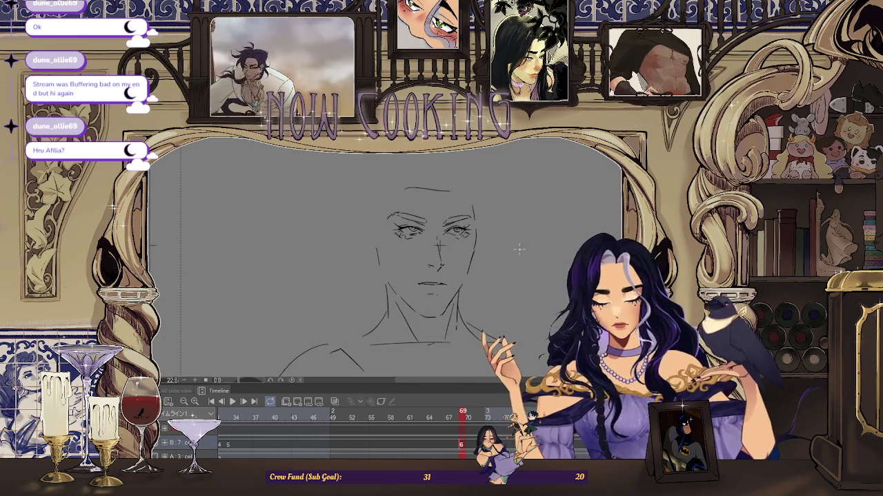
scroll(516, 274, "up", 2)
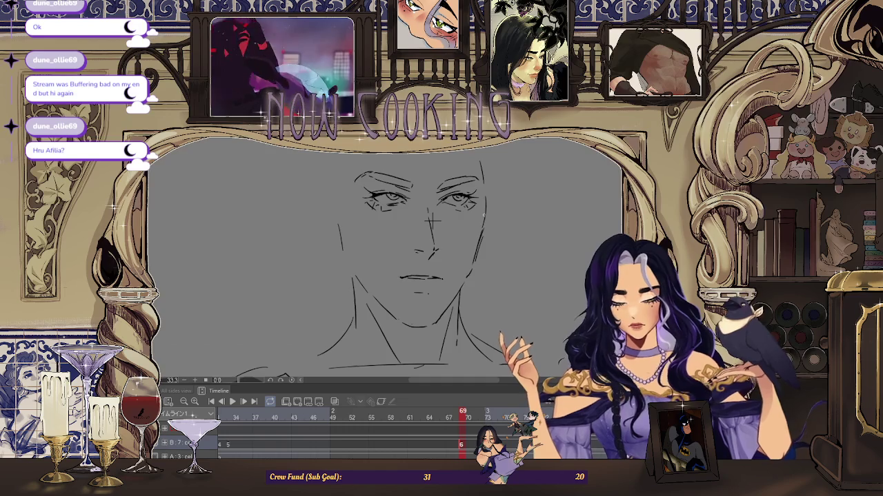
scroll(432, 221, "down", 3)
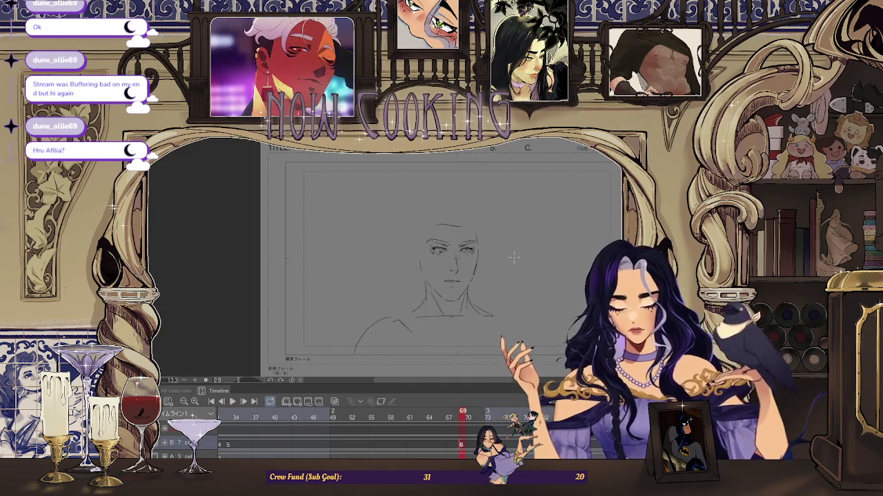
scroll(506, 278, "up", 2)
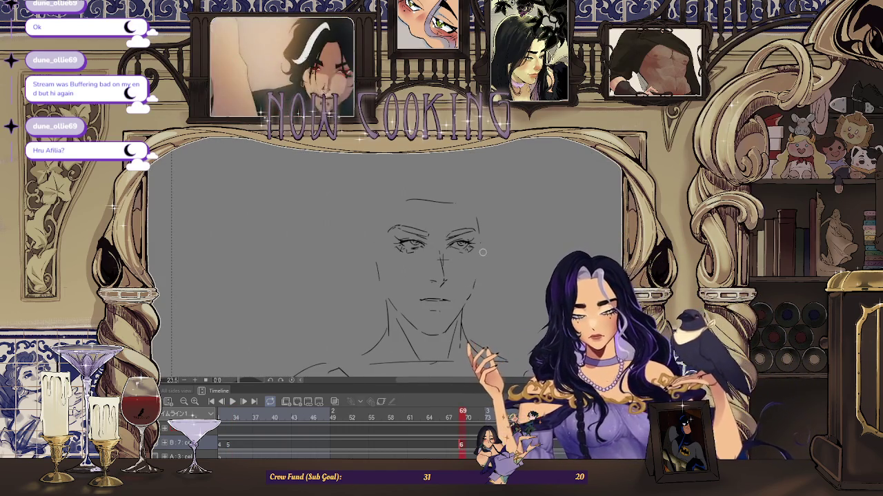
left_click(230, 412)
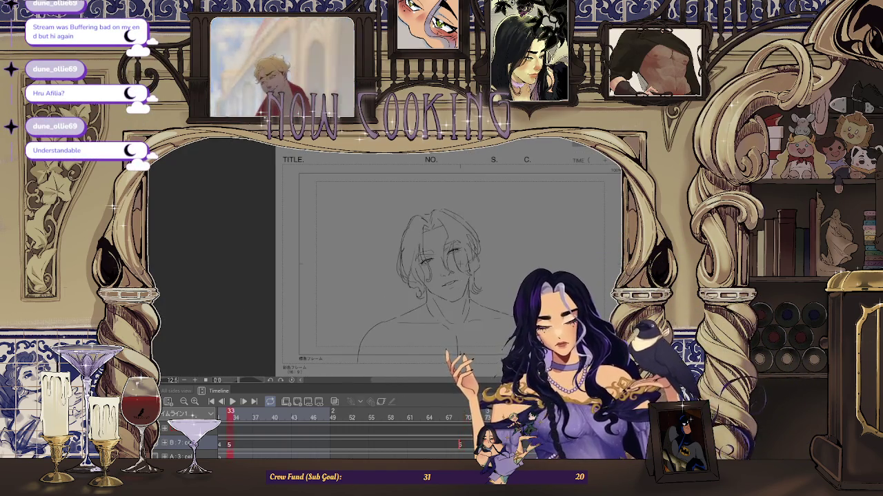
scroll(444, 299, "up", 2)
scroll(445, 299, "up", 1)
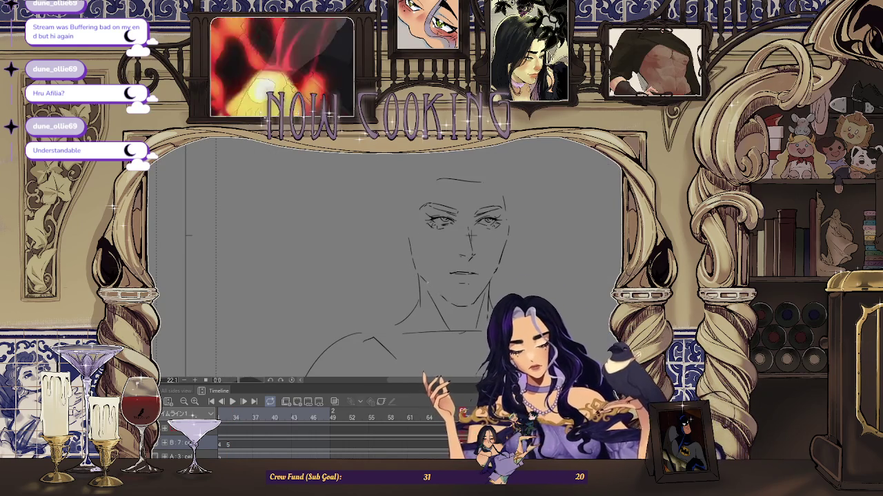
scroll(510, 261, "down", 3)
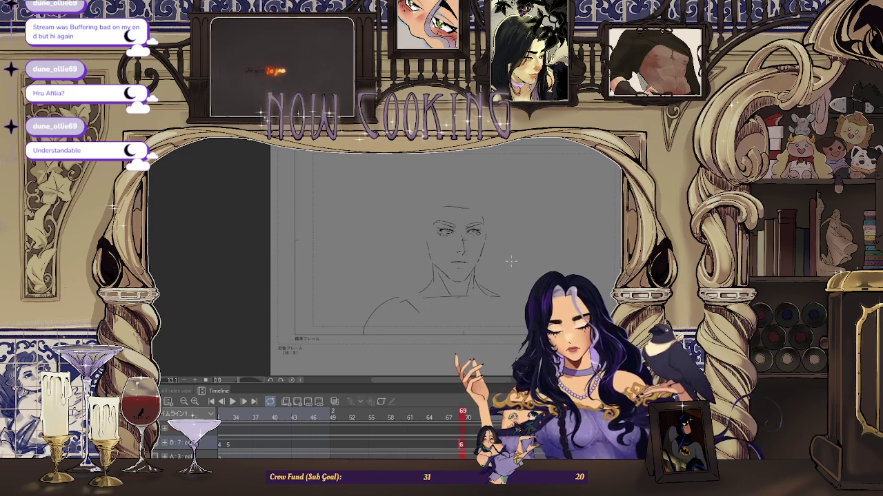
scroll(510, 261, "up", 4)
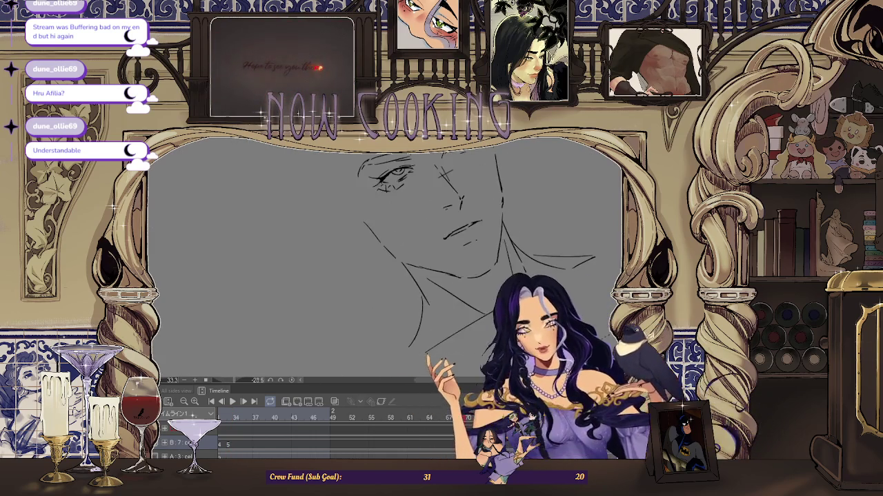
scroll(567, 262, "down", 1)
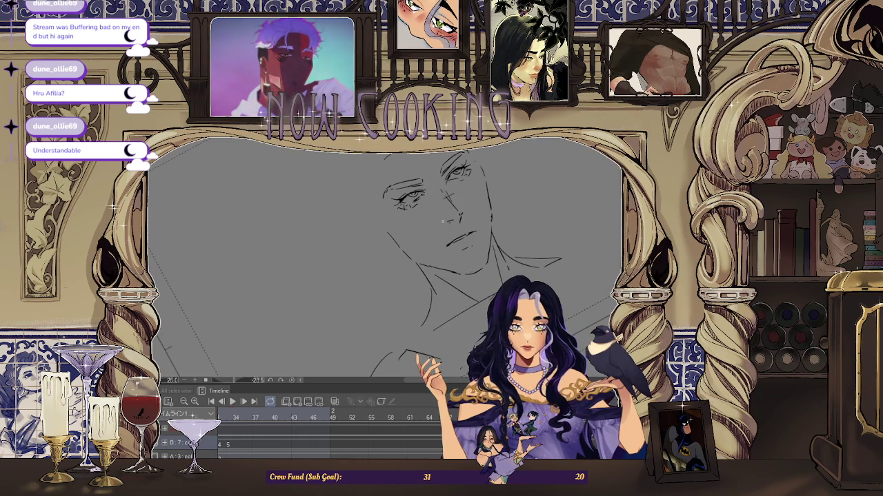
key("ctrl+0")
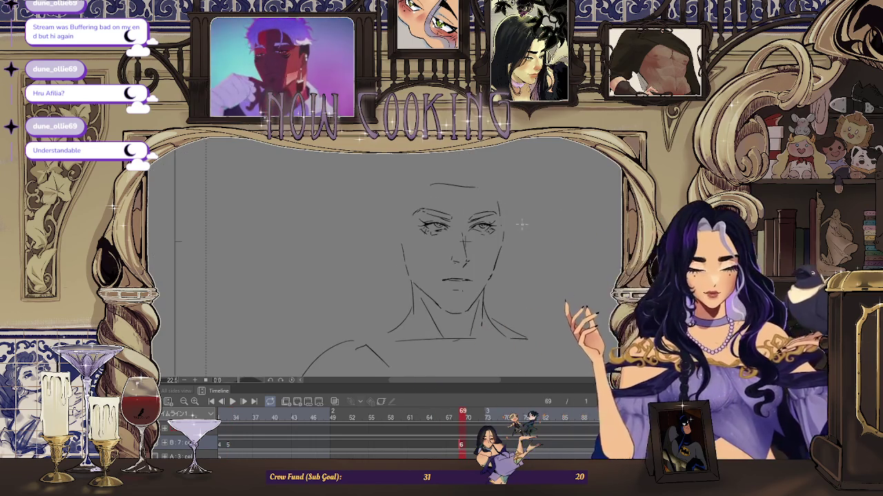
key("Home")
key("End")
key("Home")
key("End")
scroll(566, 255, "down", 2)
scroll(576, 227, "down", 2)
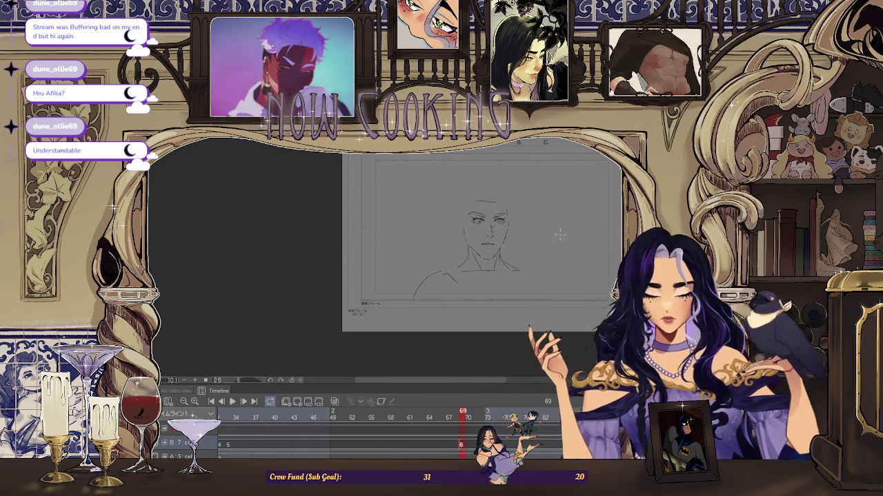
left_click_drag(576, 227, 429, 229)
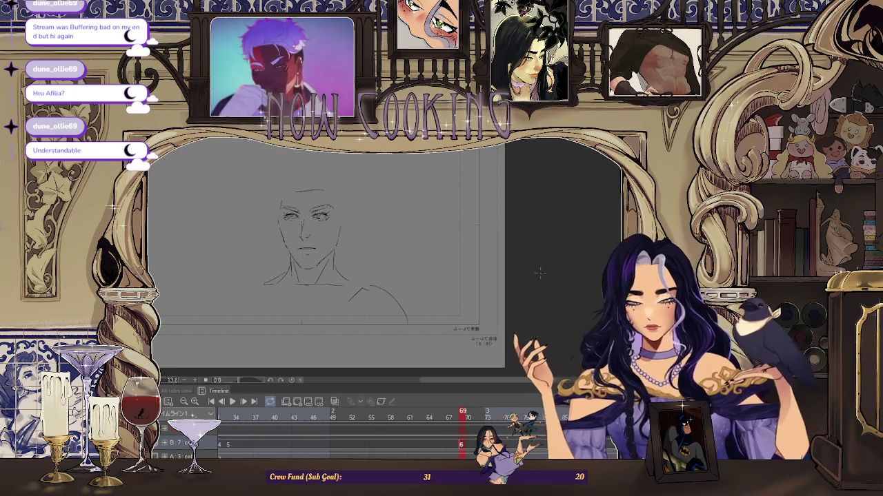
key("Home")
key("space")
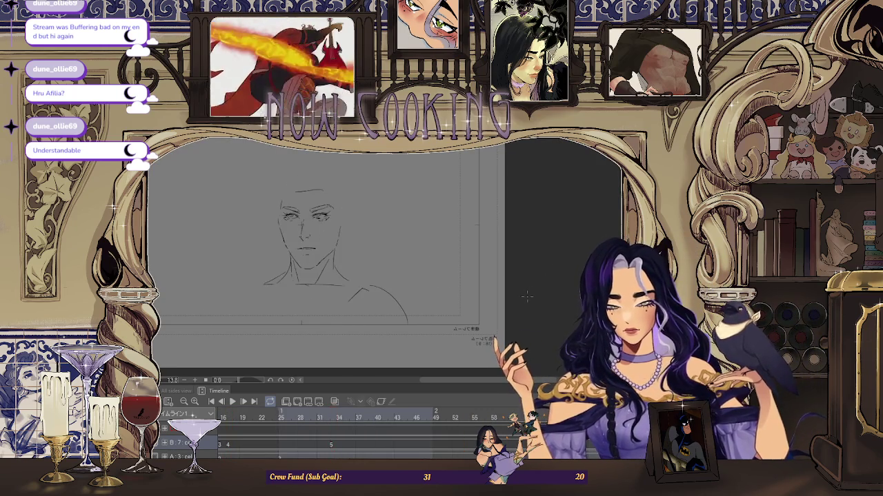
scroll(319, 262, "up", 3)
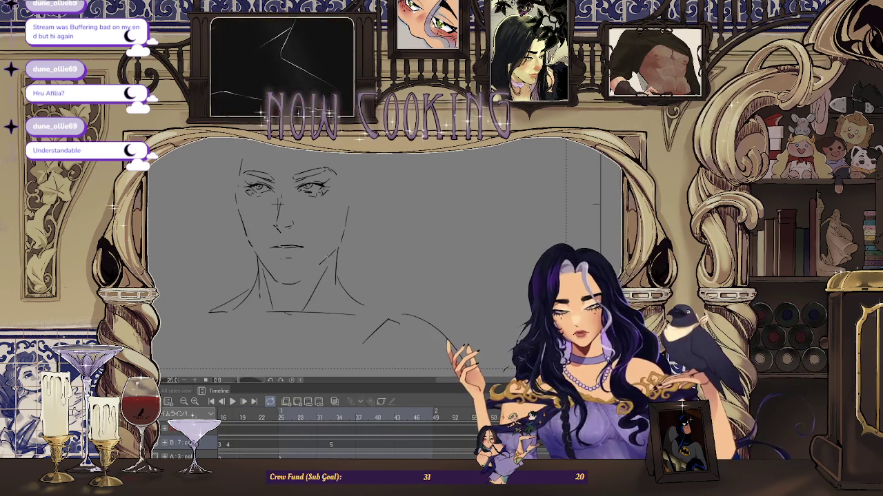
scroll(396, 201, "down", 2)
scroll(459, 211, "down", 1)
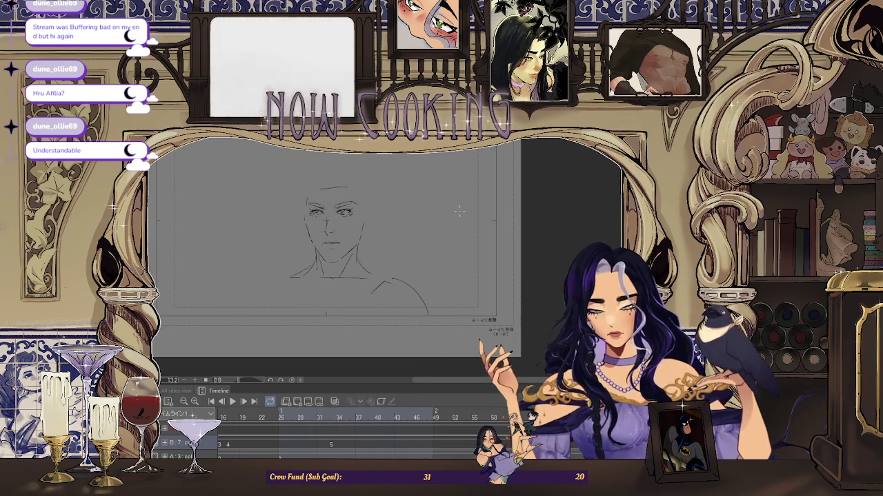
scroll(285, 222, "up", 2)
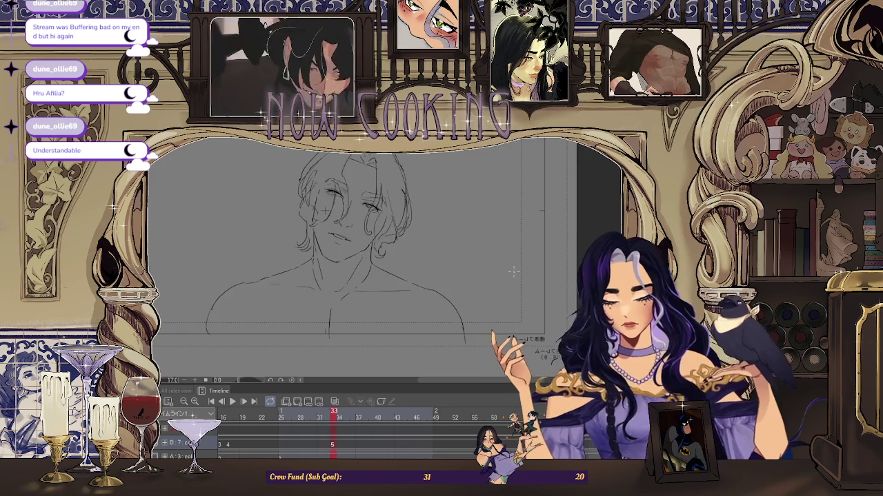
scroll(508, 278, "down", 2)
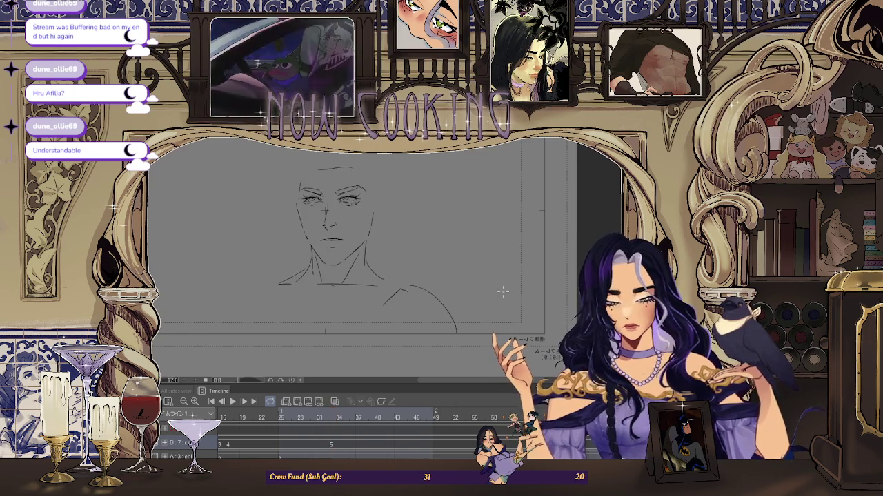
left_click_drag(346, 167, 450, 167)
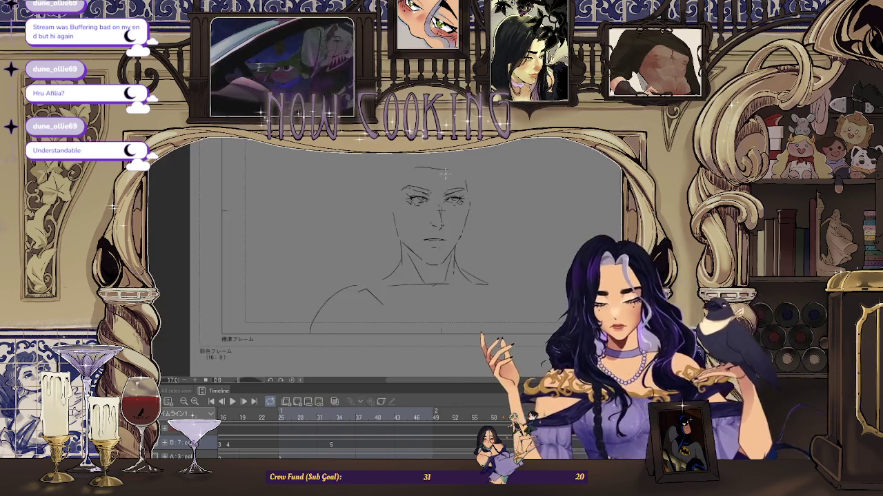
Lasso the face's left eye, apply a quick transform and deselect
scroll(450, 166, "up", 3)
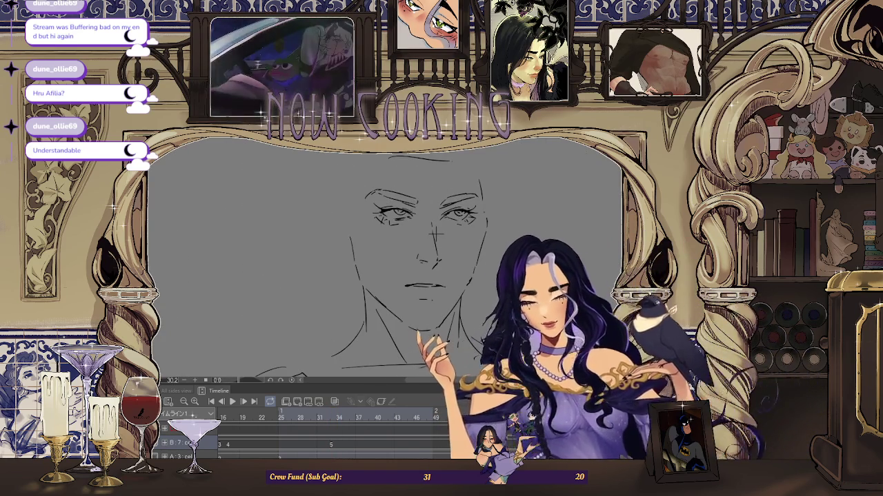
scroll(420, 207, "up", 2)
mouse_move(344, 196)
left_mouse_down()
mouse_move(352, 236)
mouse_move(339, 204)
left_mouse_up()
key("ctrl+t")
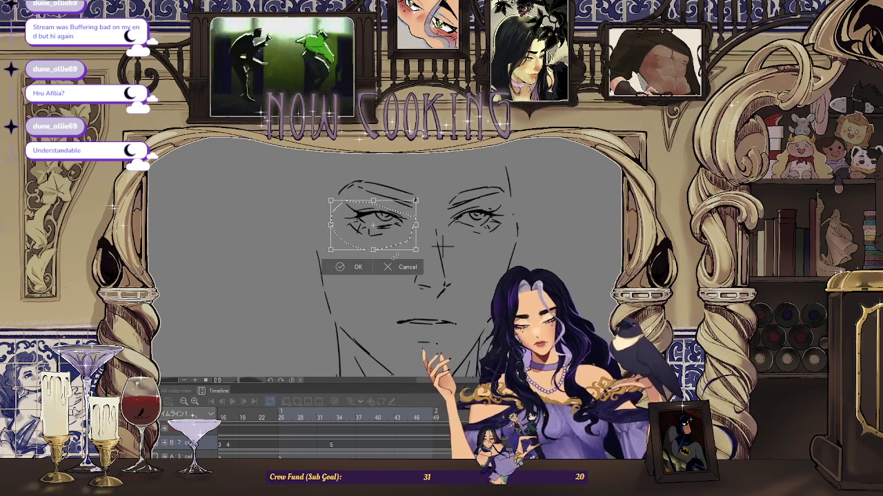
key("Return")
key("ctrl+d")
Reselect the left eye and shrink it slightly with a transform
scroll(514, 200, "down", 2)
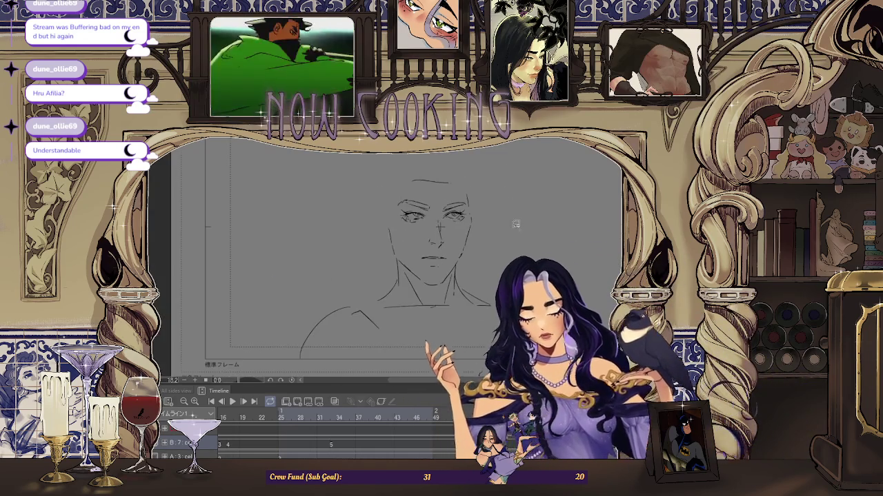
scroll(497, 204, "up", 2)
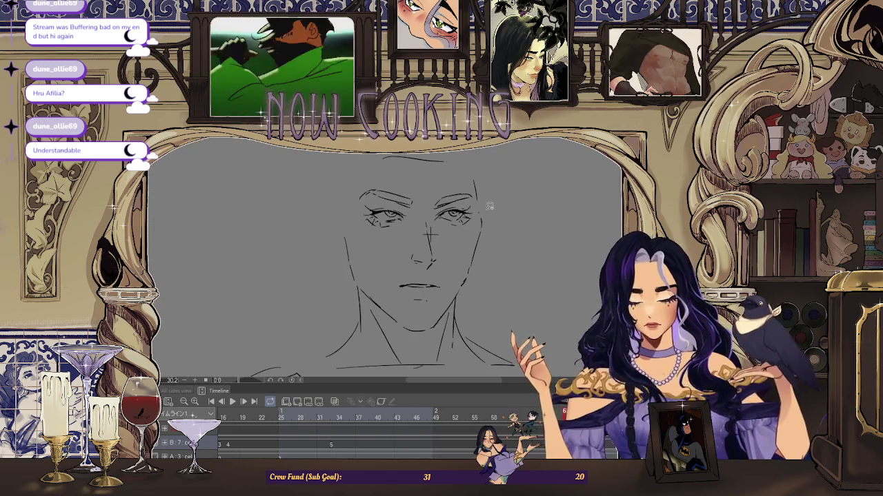
key("ctrl+shift+d")
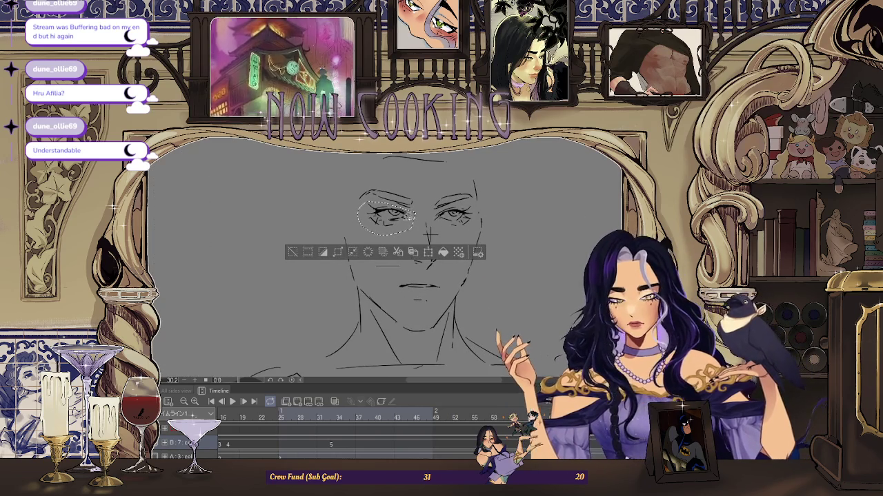
key("ctrl+t")
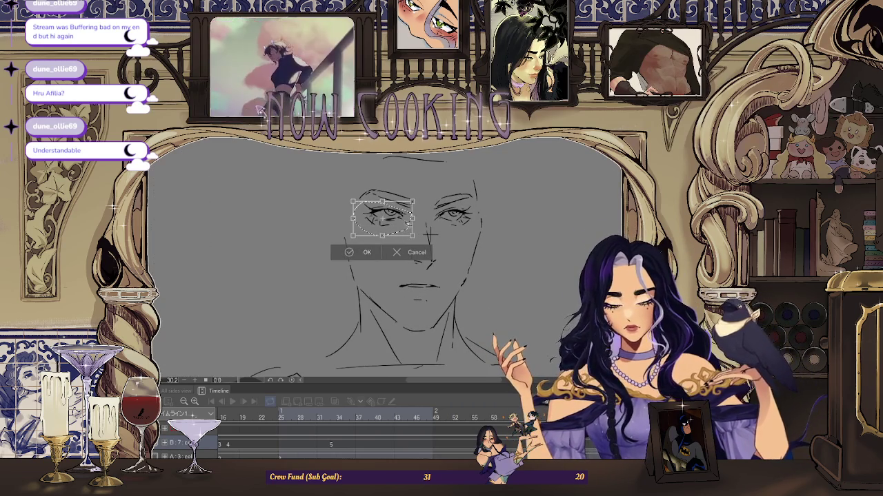
left_click_drag(414, 236, 408, 234)
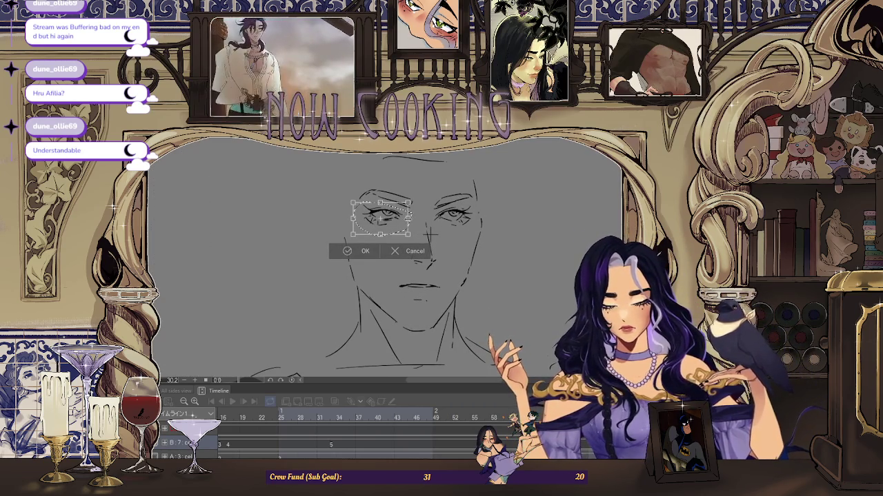
left_click(360, 255)
key("ctrl+d")
Transform the area around both eyes, then deselect and fit the whole page in view
scroll(442, 262, "down", 2)
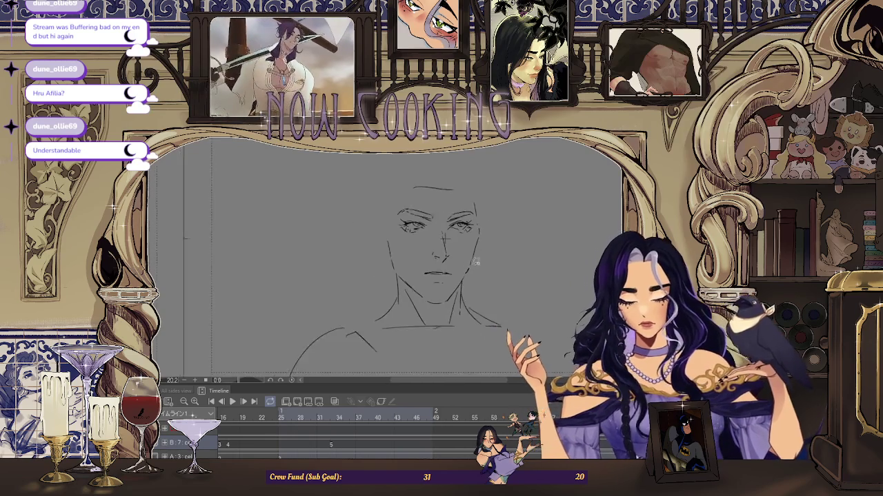
scroll(441, 262, "down", 2)
scroll(441, 262, "up", 2)
scroll(441, 262, "up", 2)
scroll(427, 246, "down", 2)
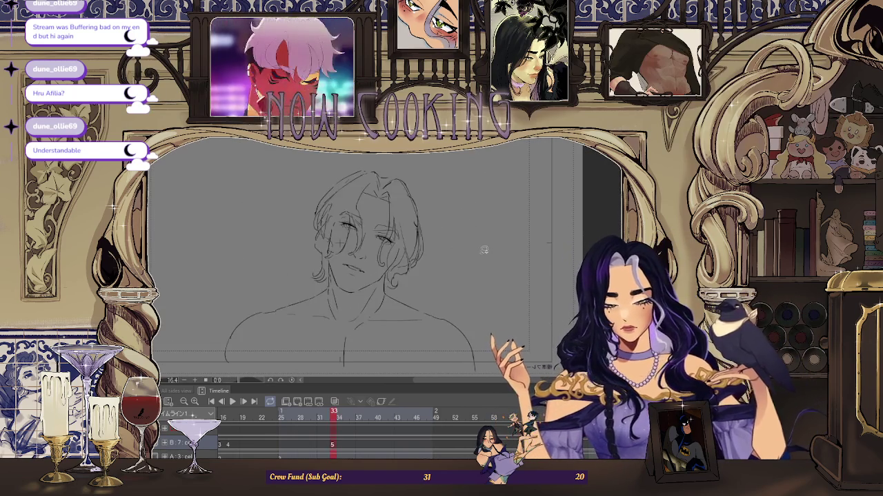
scroll(483, 250, "up", 2)
scroll(484, 250, "down", 1)
scroll(336, 254, "up", 1)
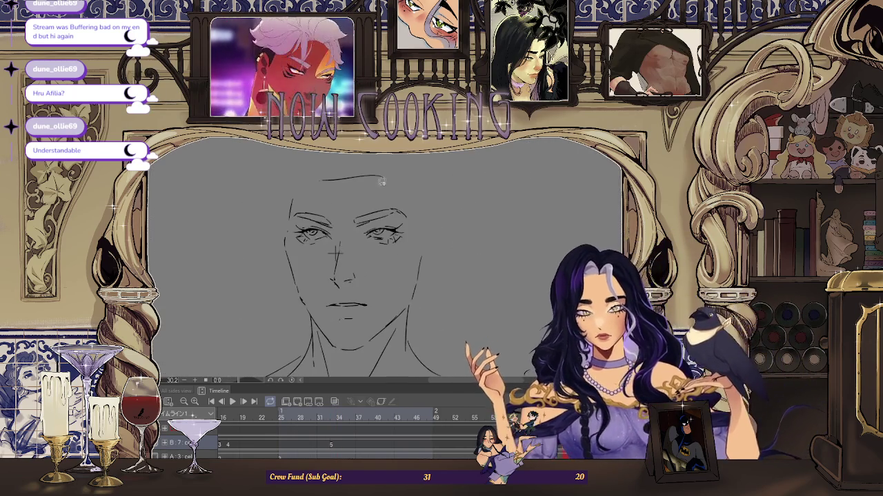
scroll(336, 253, "up", 1)
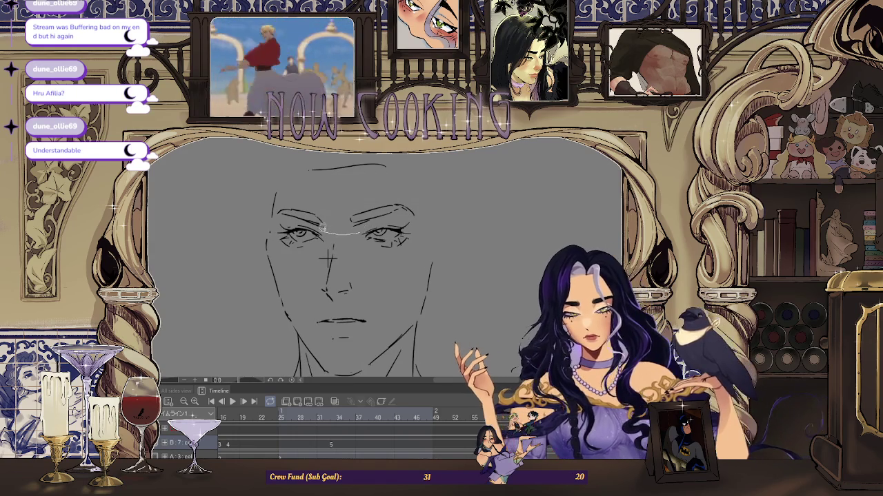
left_click_drag(290, 259, 414, 233)
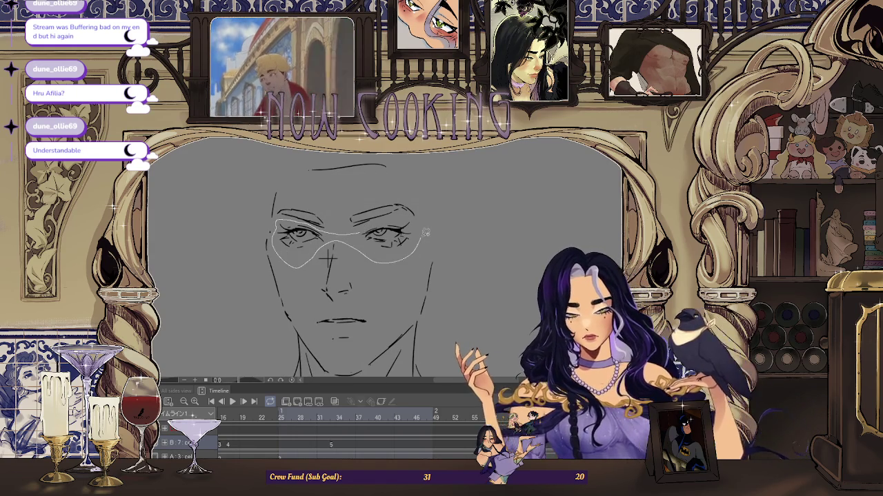
key("ctrl+t")
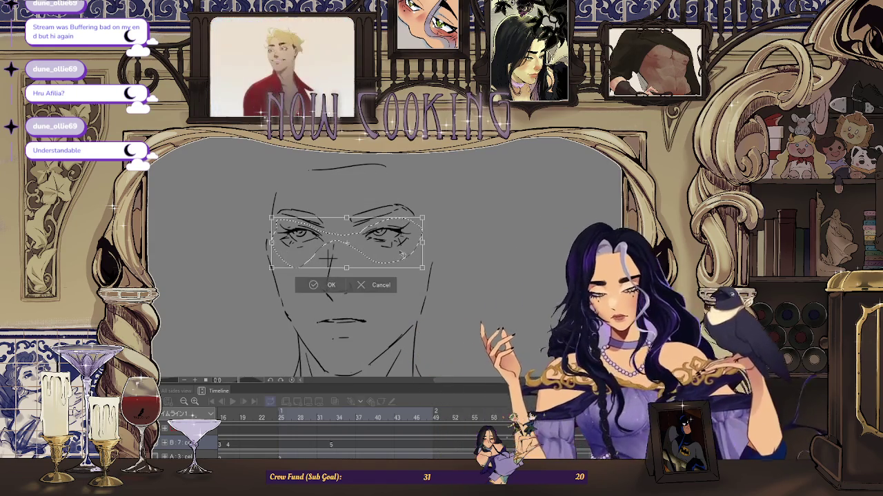
left_click(328, 284)
left_click(251, 284)
key("ctrl+0")
scroll(384, 234, "up", 3)
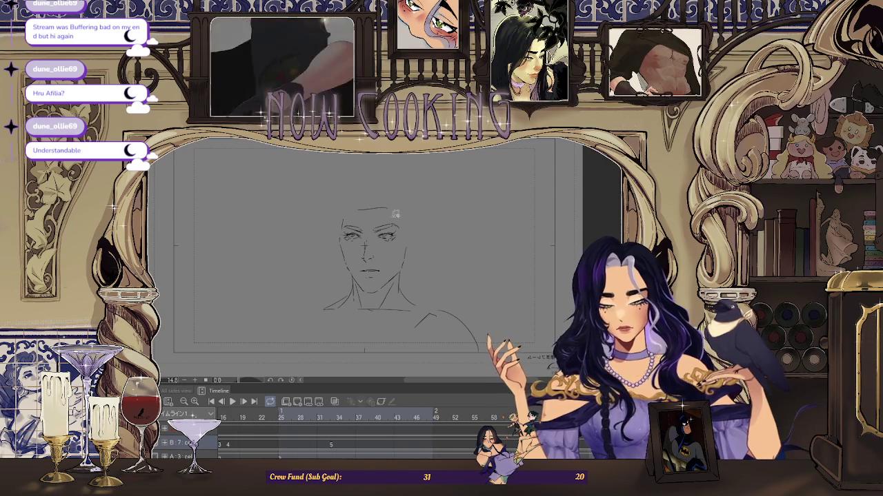
Lasso the right-hand eye and apply a transform to it
scroll(384, 234, "up", 3)
left_click_drag(417, 231, 429, 221)
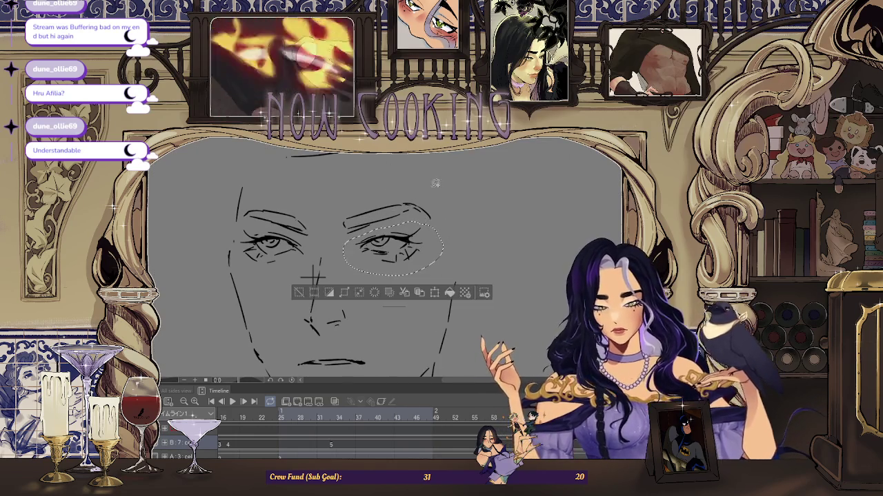
key("ctrl+t")
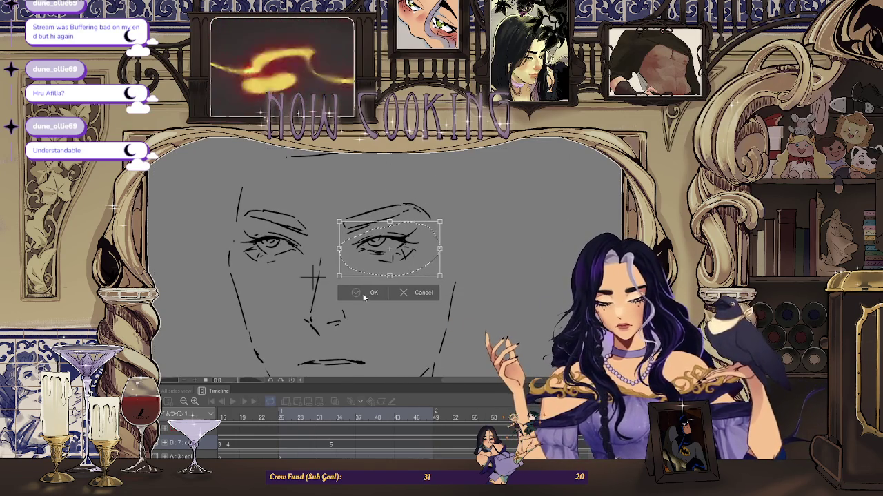
key("Return")
scroll(491, 239, "down", 3)
scroll(491, 238, "down", 2)
Compare with the neighbouring hair frame, then add lash and lower-lid strokes to the right eye
key("Right")
key("Left")
key("Right")
key("Left")
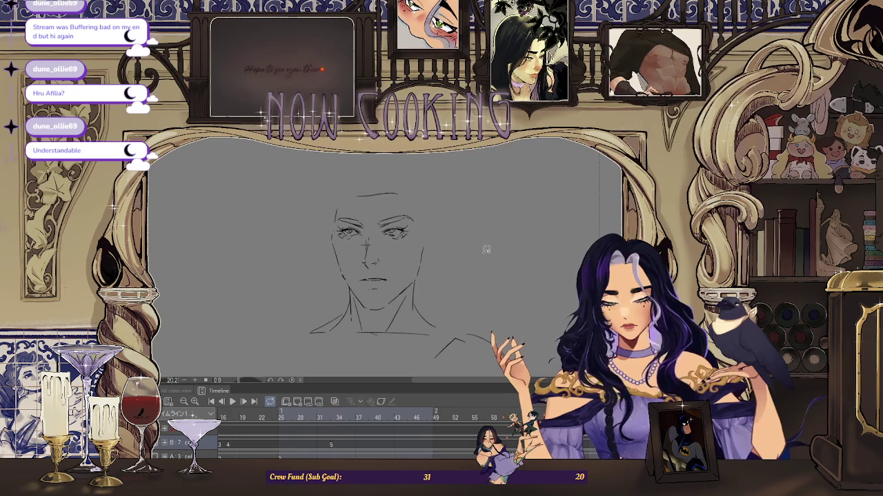
key("Right")
key("Left")
scroll(403, 231, "up", 5)
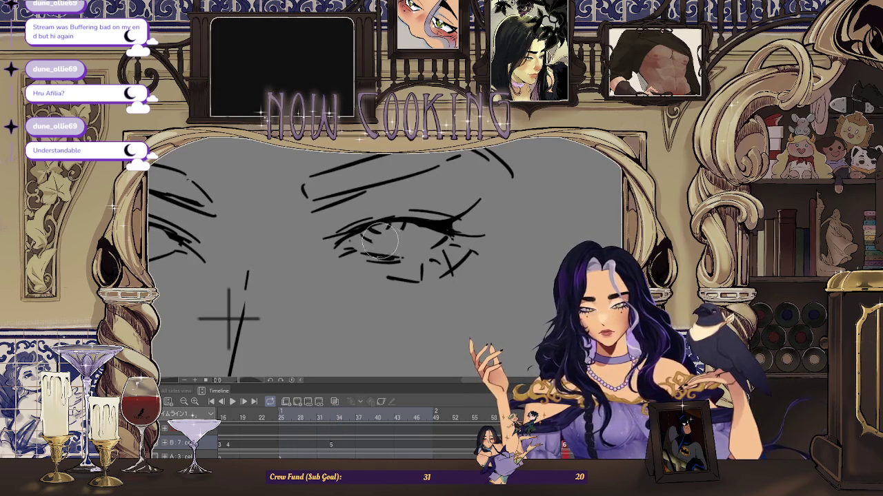
left_click_drag(400, 229, 371, 241)
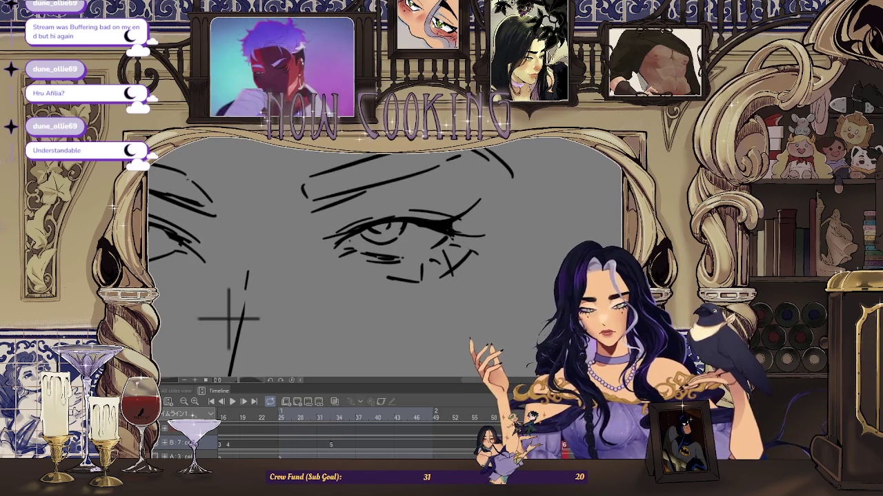
scroll(392, 225, "down", 5)
key("Right")
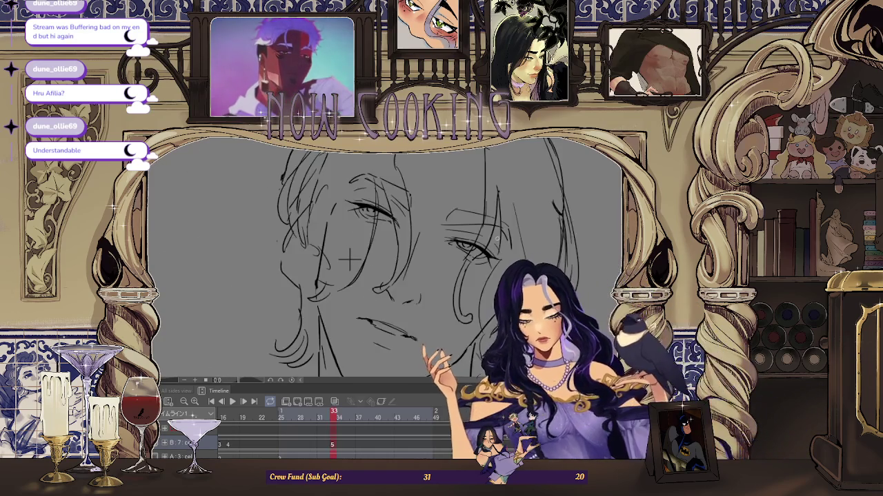
Toggle between the face frame and the neighbouring hair keyframe to compare them
key("Left")
scroll(500, 235, "up", 2)
scroll(426, 229, "up", 1)
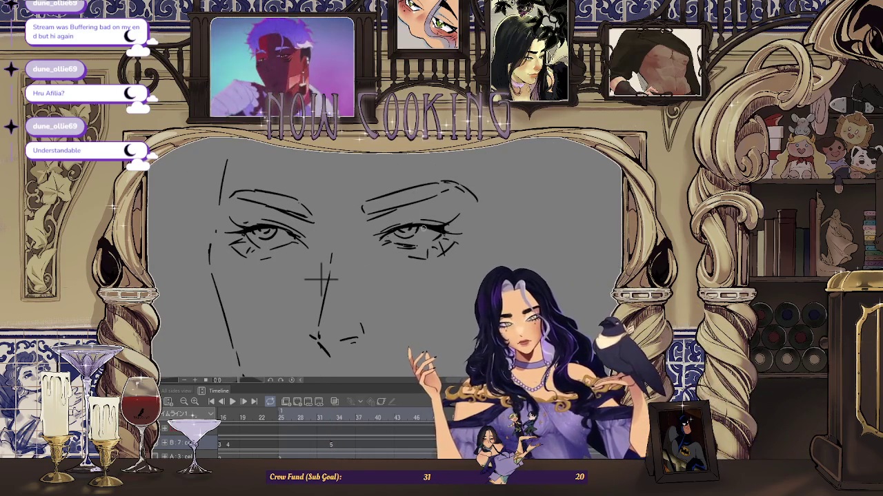
scroll(320, 280, "down", 4)
key("Right")
key("Left")
scroll(517, 246, "down", 2)
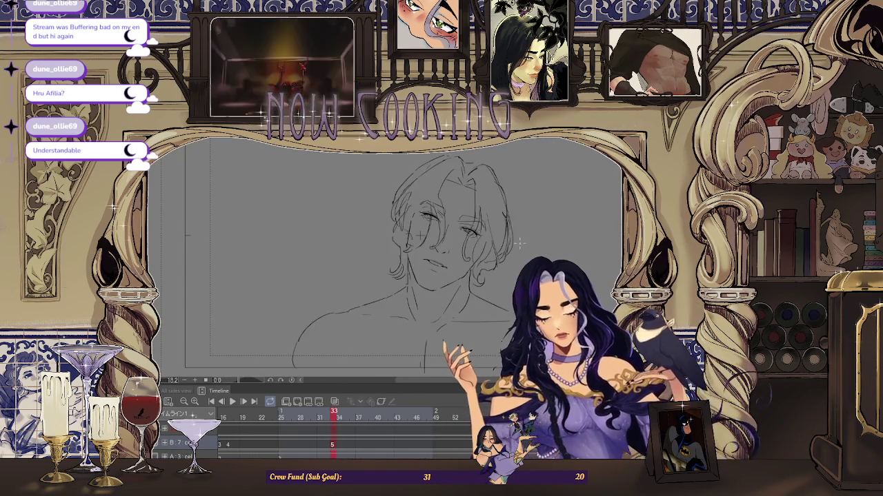
key("Right")
key("Left")
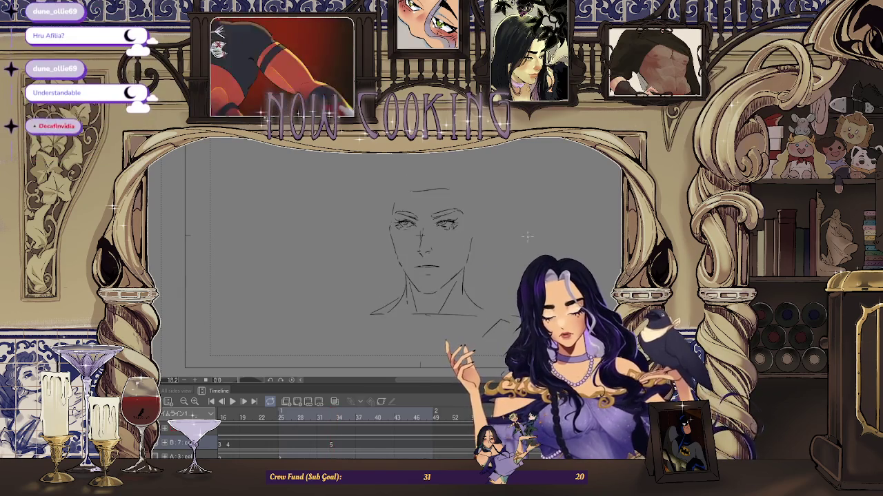
Mirror the canvas horizontally and keep flicking between face and hair frames to check the face
key("h")
key("Right")
key("Left")
key("Right")
key("Left")
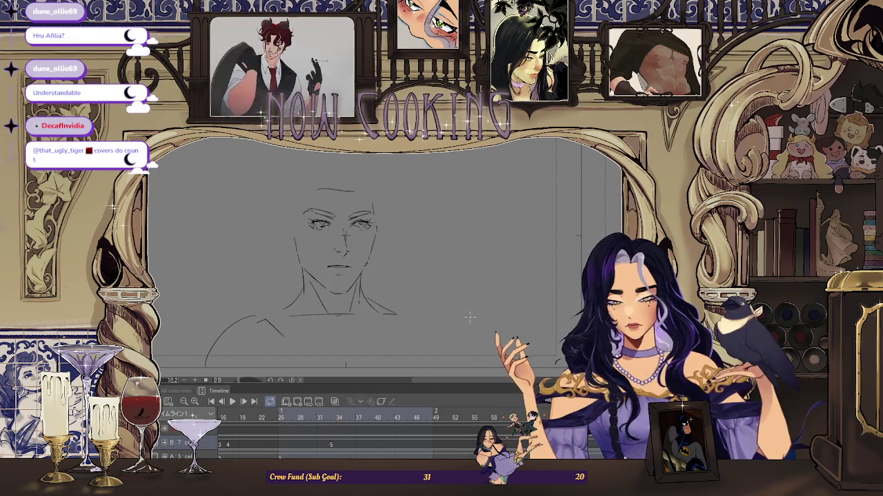
key("Right")
key("Left")
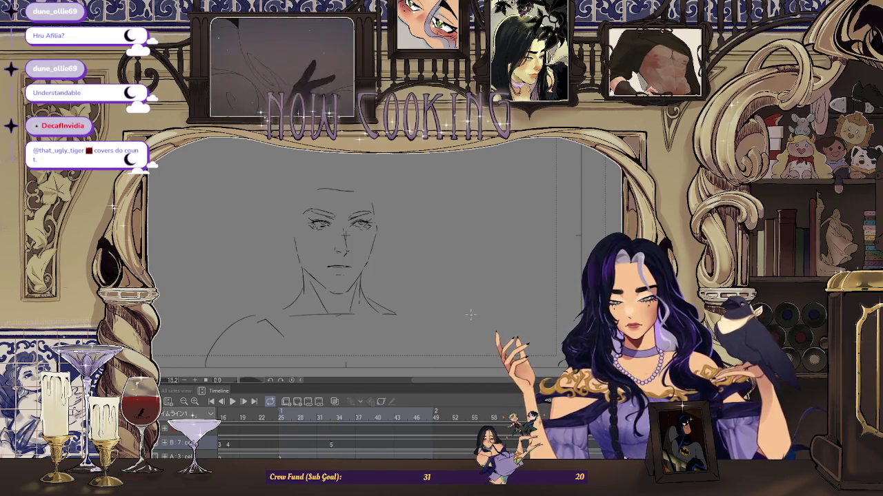
scroll(485, 220, "up", 2)
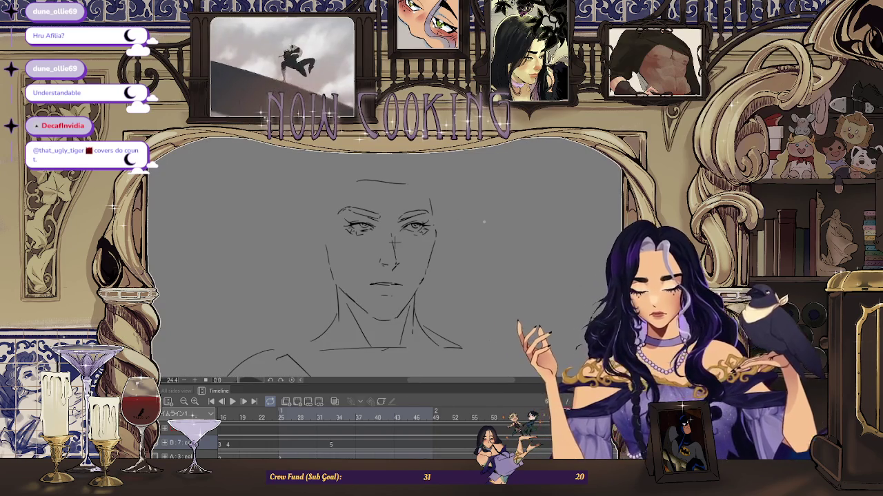
key("Right")
key("Left")
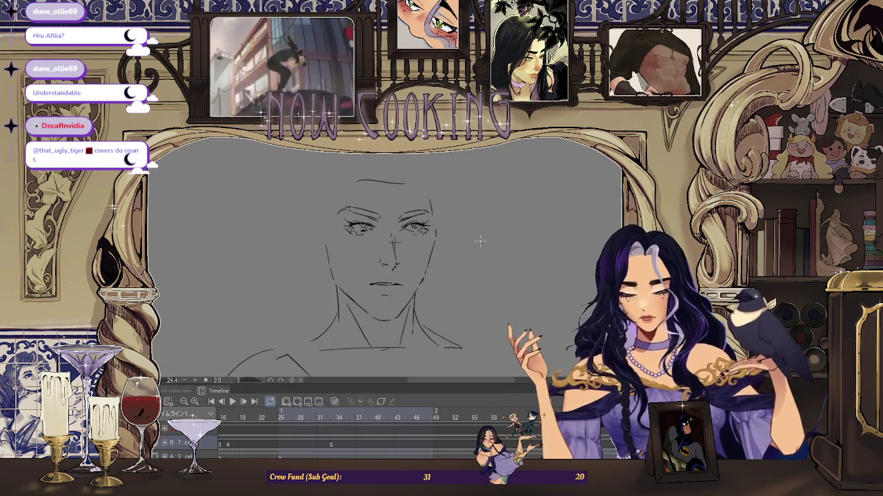
key("Right")
key("Left")
scroll(351, 227, "up", 1)
scroll(350, 227, "up", 1)
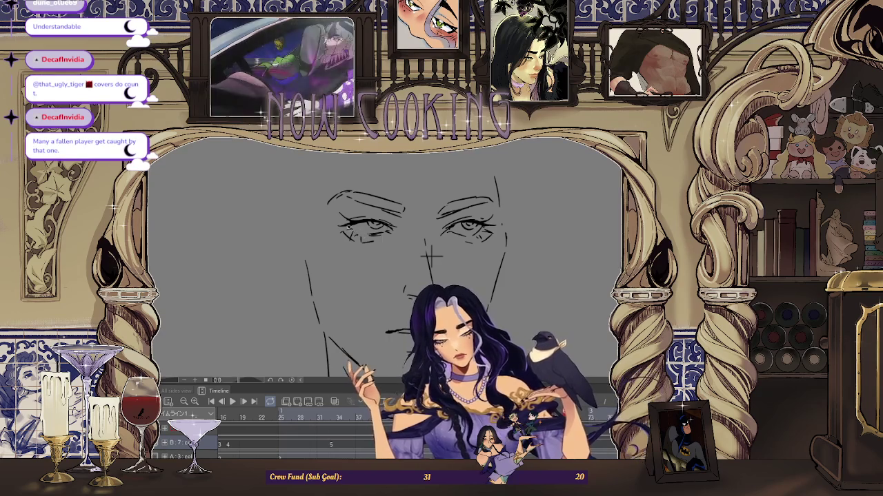
scroll(431, 256, "down", 2)
key("Right")
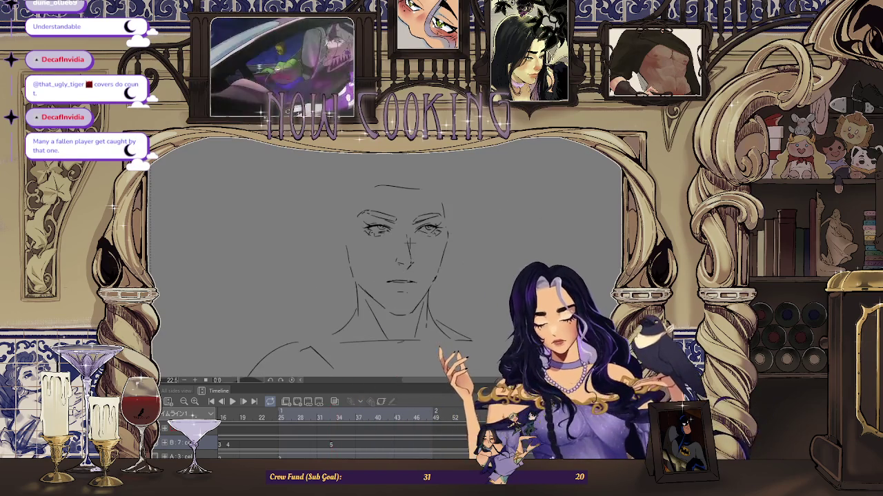
key("Left")
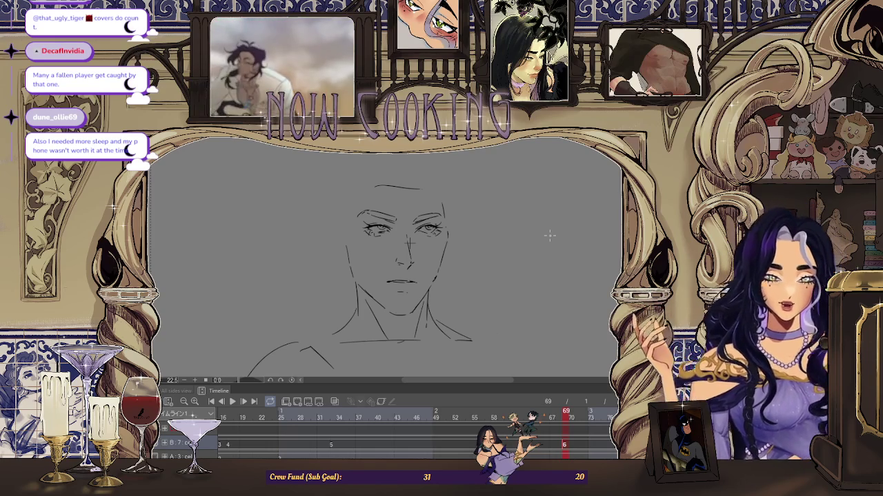
scroll(550, 236, "down", 1)
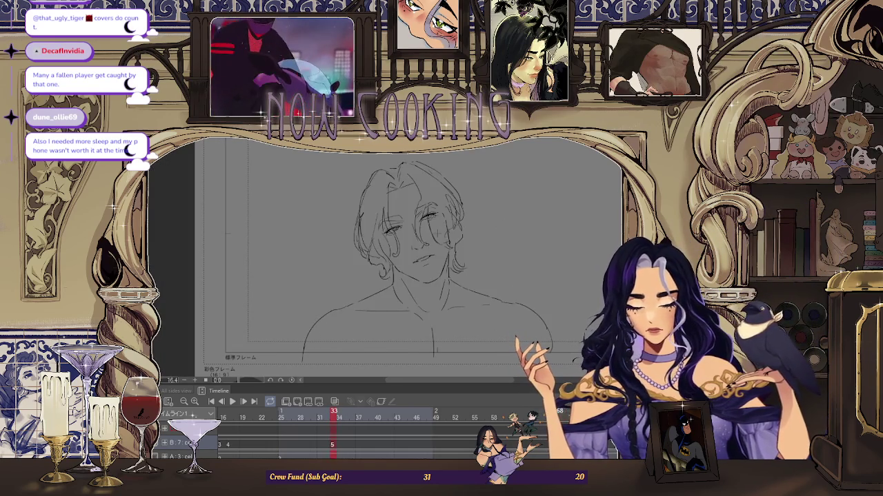
scroll(414, 262, "up", 1)
scroll(414, 262, "down", 1)
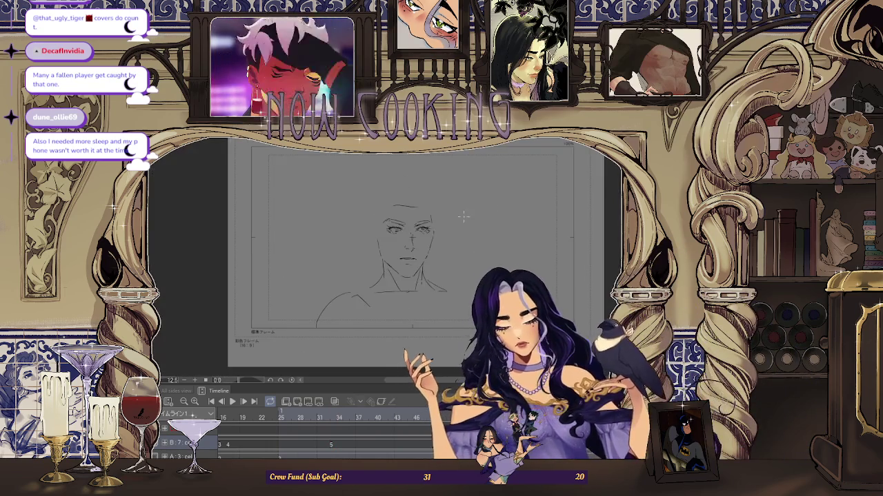
scroll(414, 262, "up", 1)
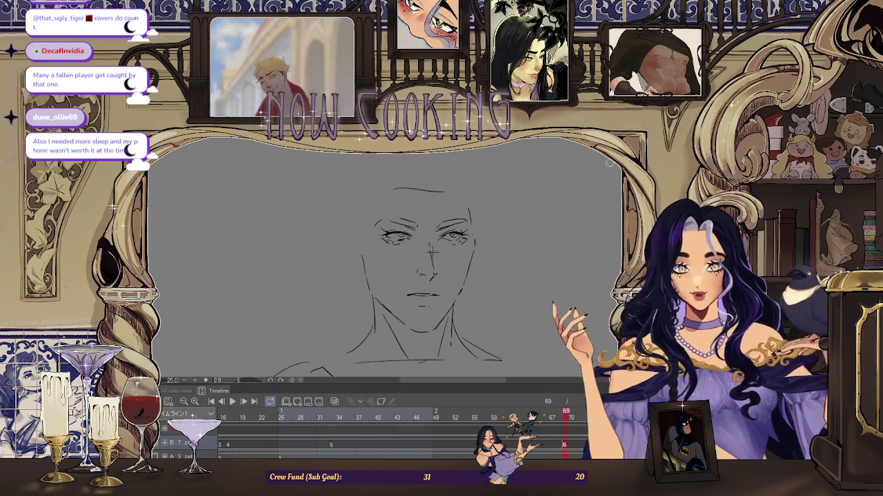
left_click_drag(596, 272, 355, 245)
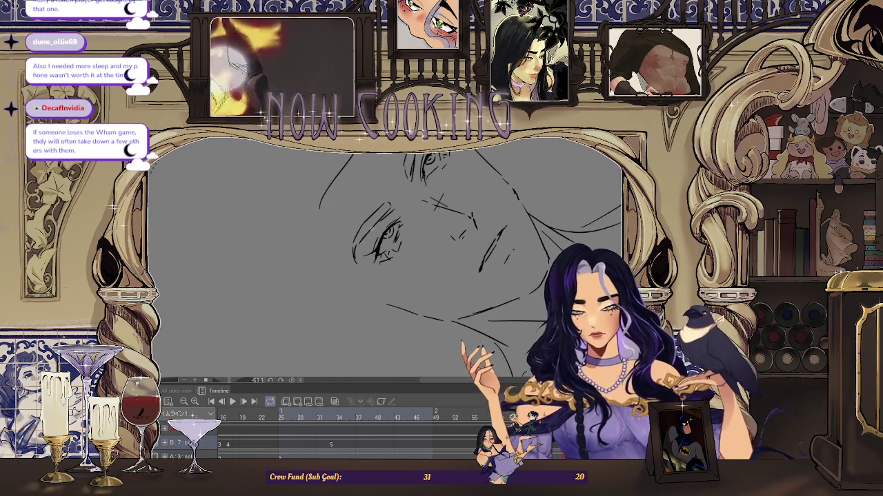
key("ctrl+0")
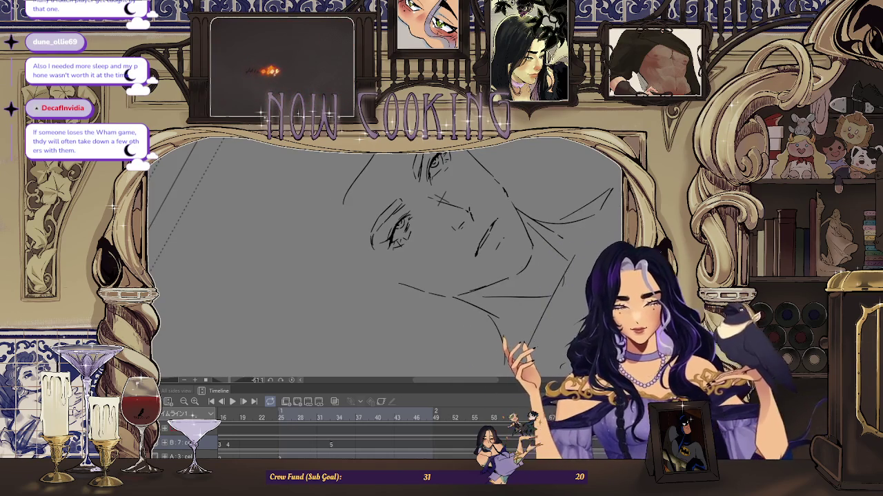
key("Right")
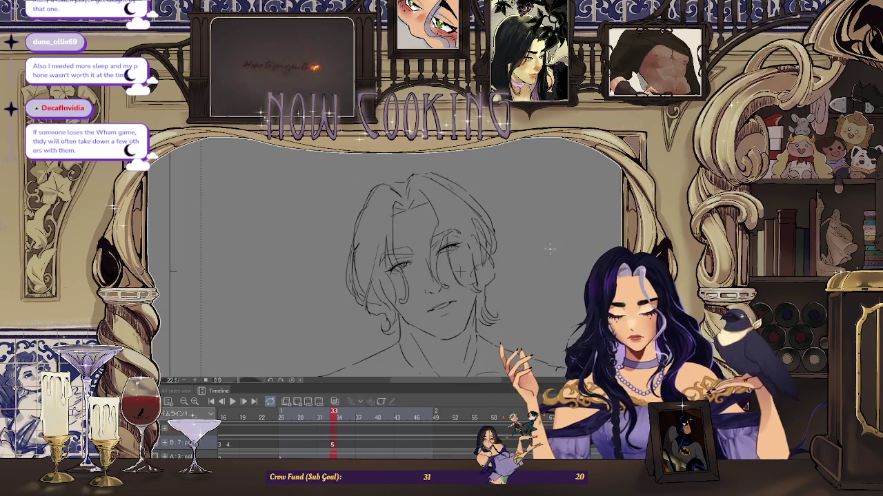
scroll(473, 282, "up", 2)
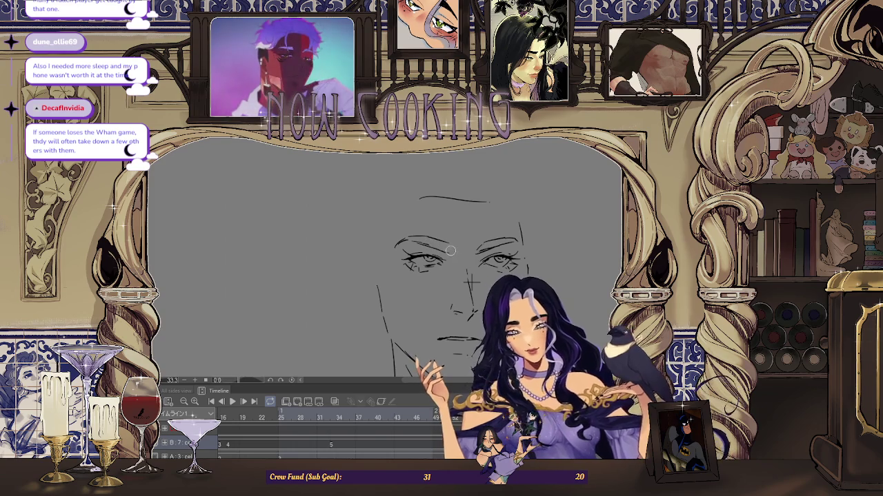
scroll(450, 247, "down", 3)
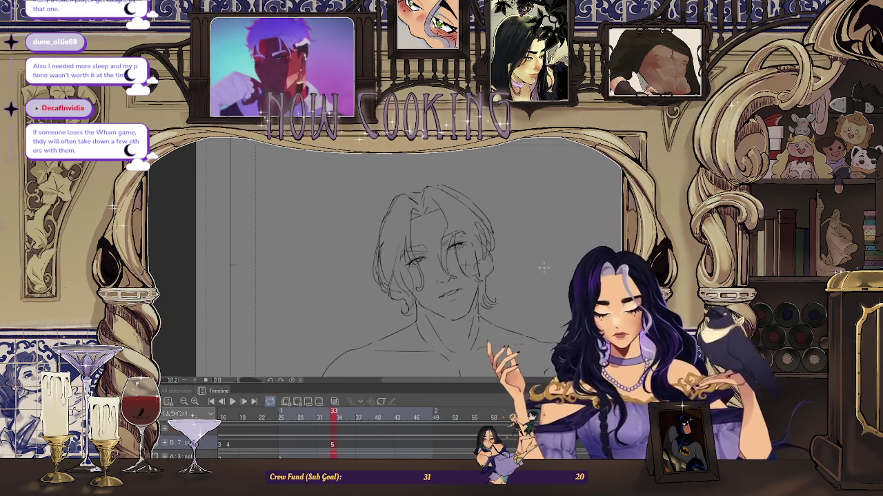
scroll(424, 242, "up", 3)
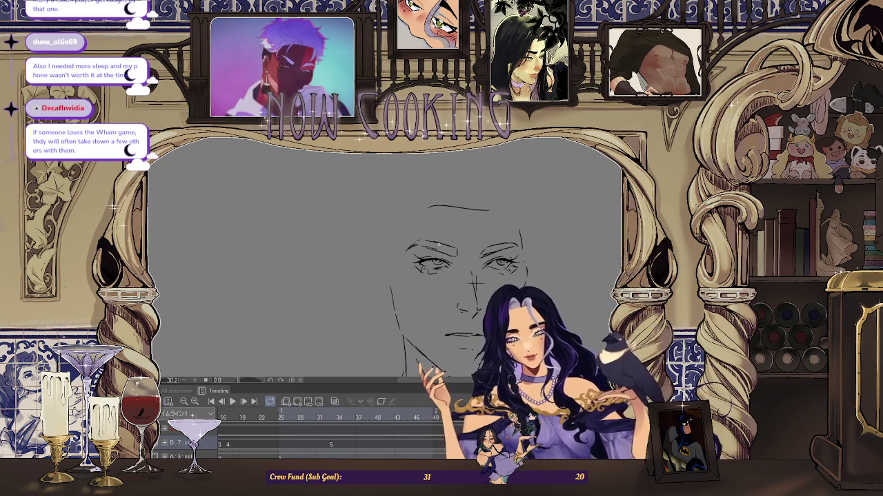
scroll(541, 296, "down", 3)
key("Right")
scroll(481, 255, "up", 2)
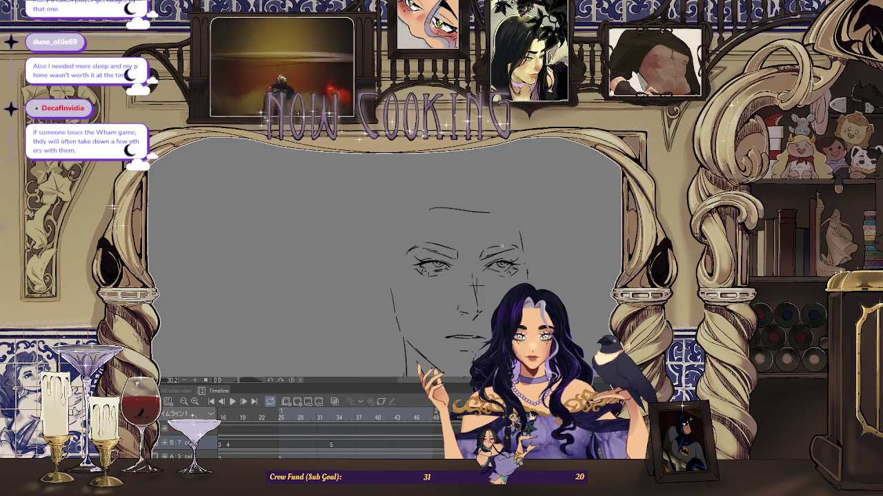
scroll(494, 246, "up", 1)
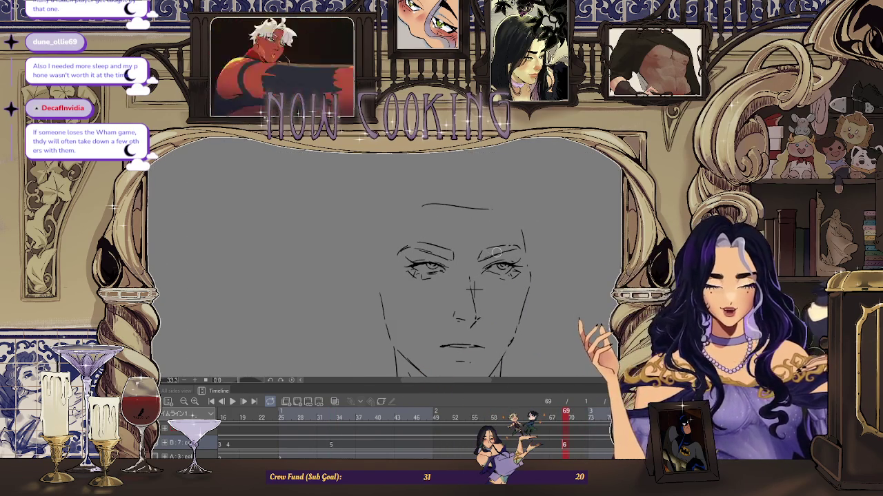
scroll(473, 293, "down", 1)
scroll(473, 293, "down", 2)
scroll(462, 245, "up", 2)
scroll(462, 245, "down", 1)
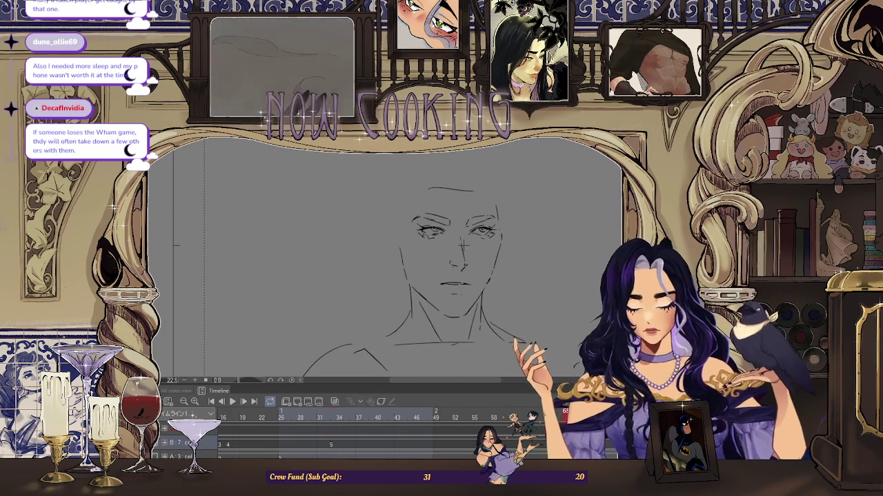
scroll(447, 352, "up", 1)
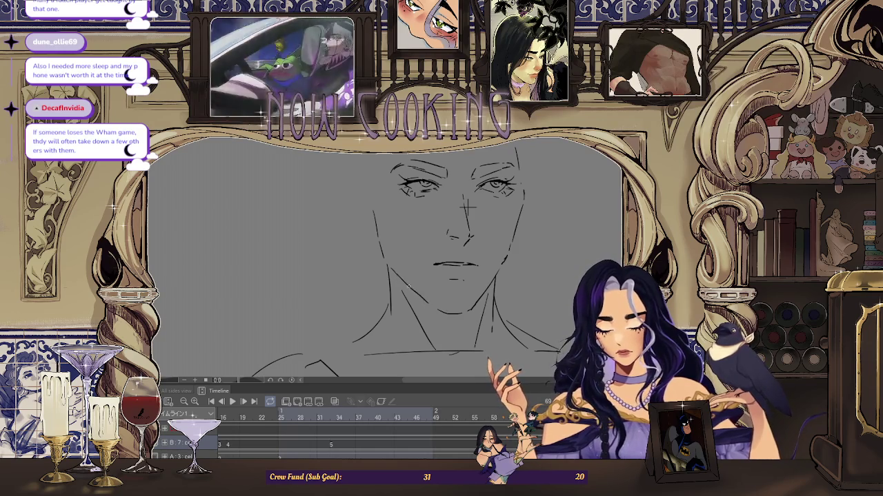
scroll(443, 315, "up", 1)
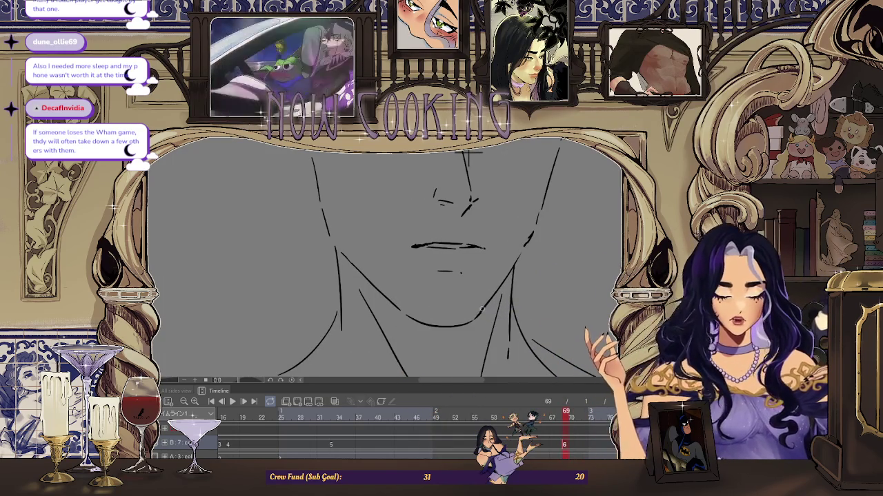
scroll(482, 308, "down", 1)
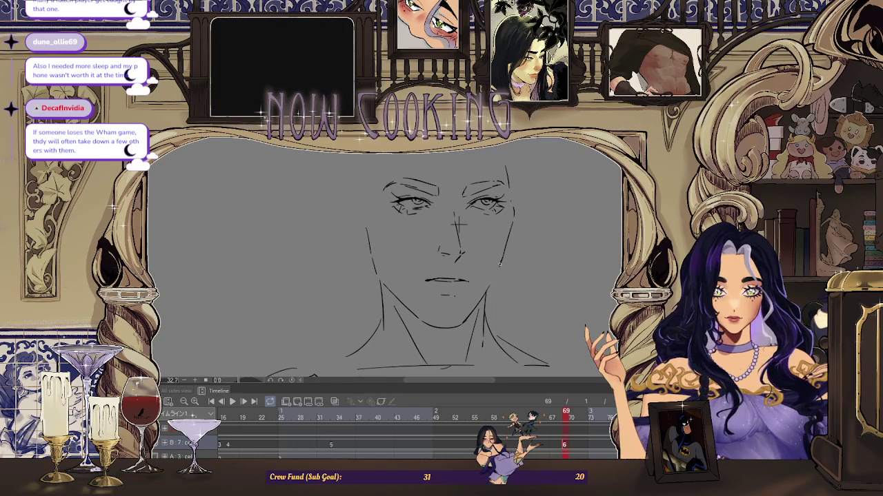
scroll(469, 306, "down", 1)
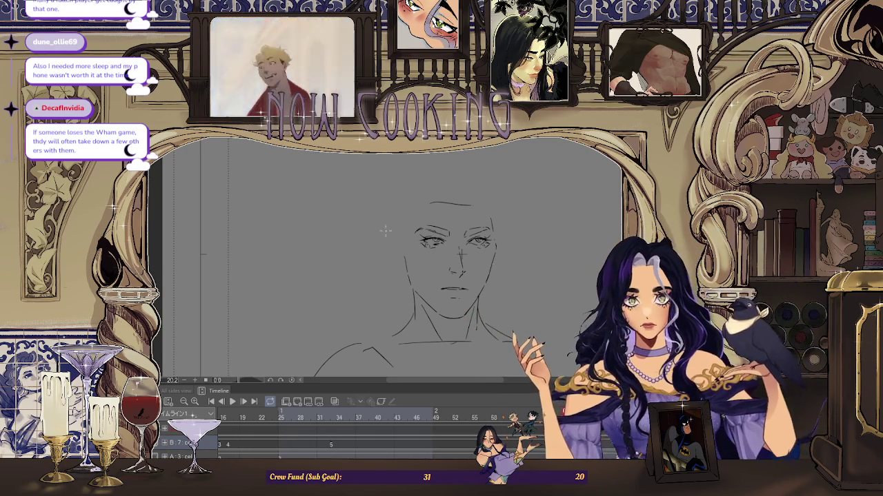
scroll(403, 204, "down", 3)
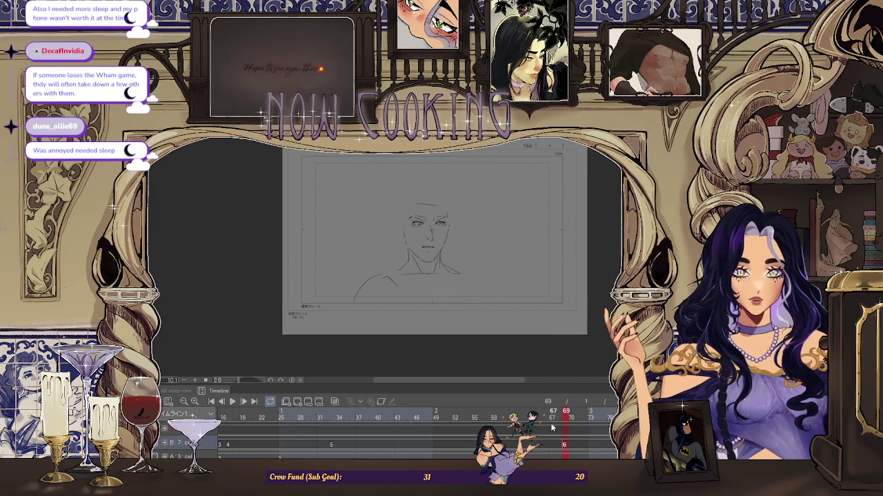
key("Tab")
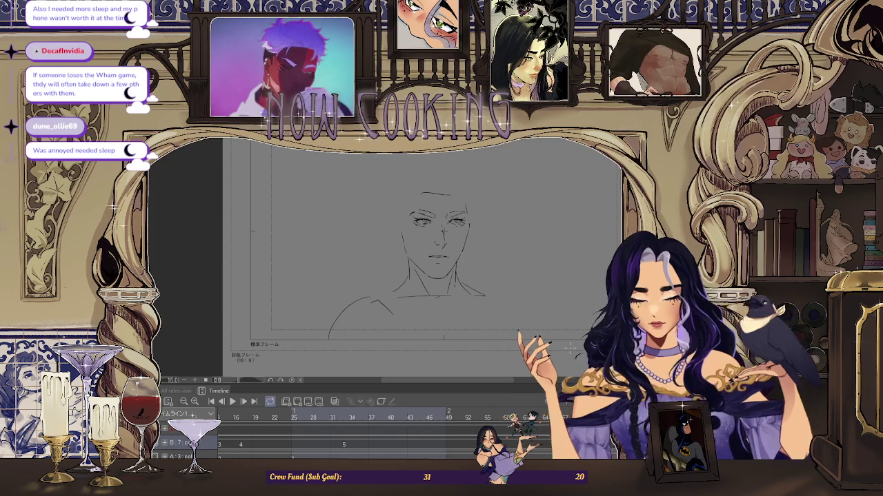
scroll(447, 236, "up", 1)
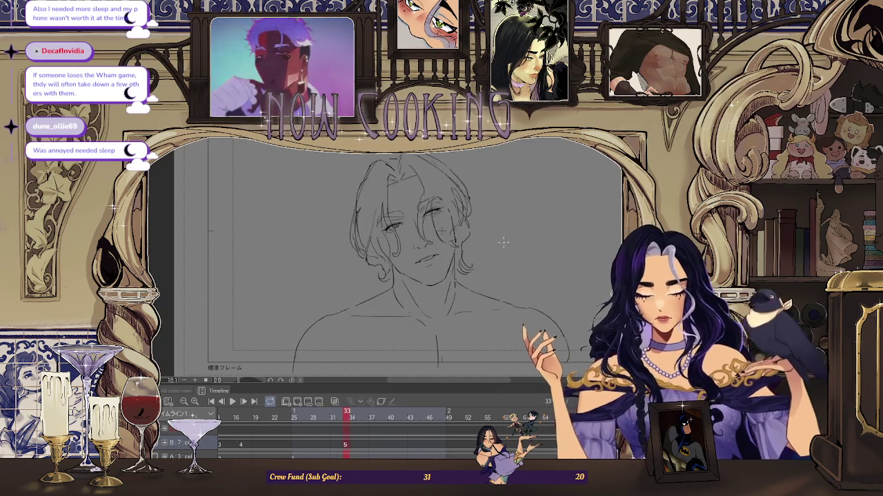
scroll(469, 206, "up", 2)
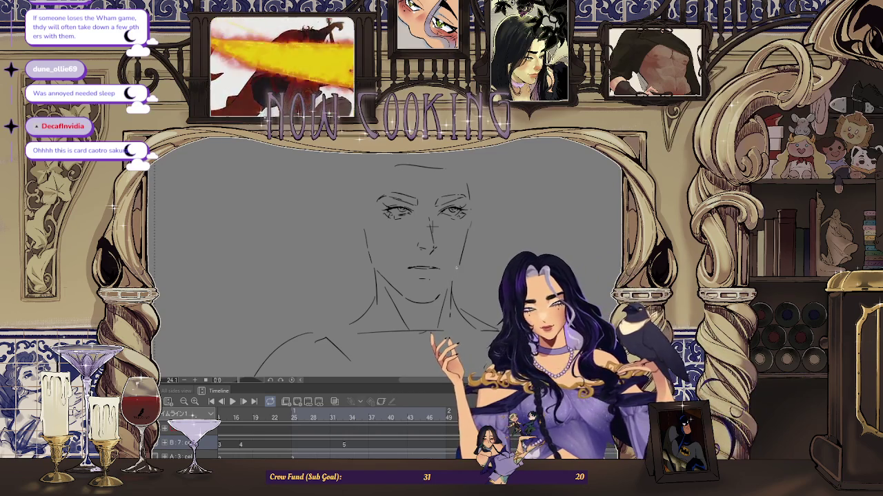
scroll(453, 262, "down", 2)
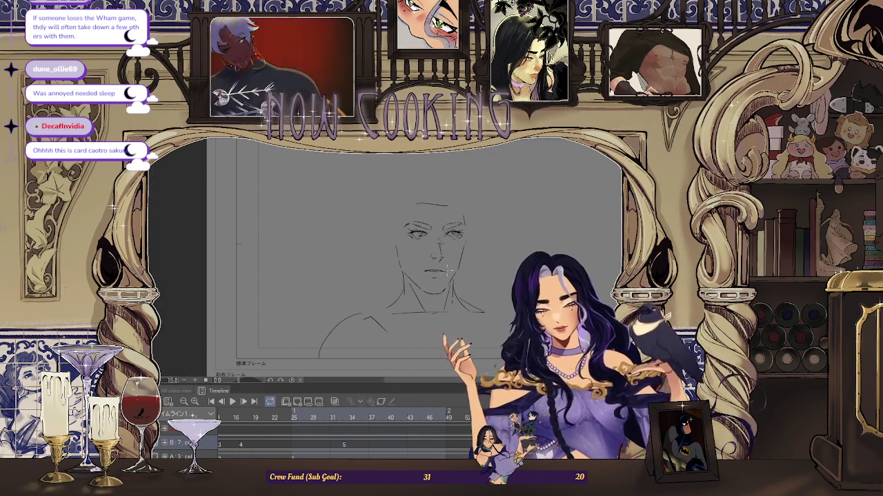
scroll(453, 276, "up", 1)
scroll(453, 277, "down", 2)
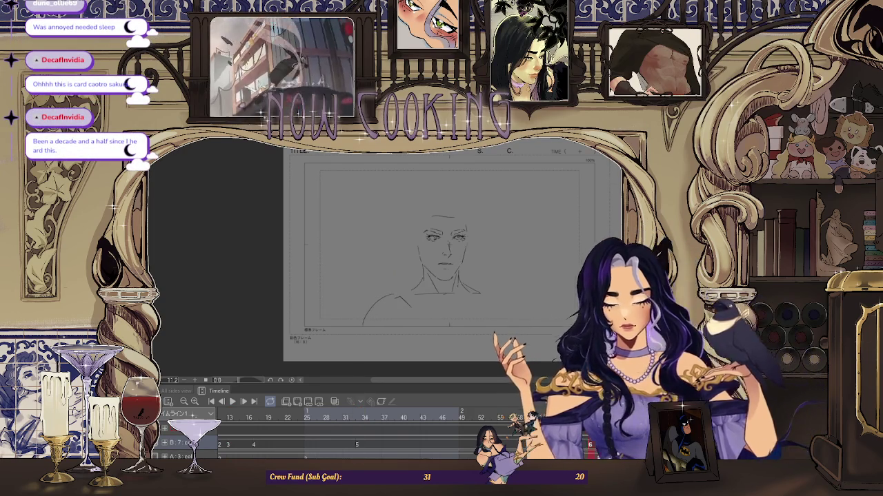
scroll(433, 243, "up", 2)
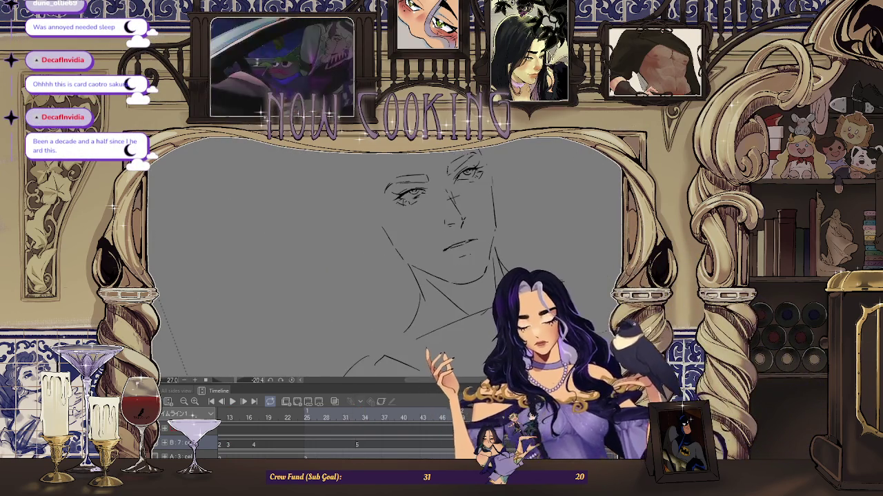
scroll(433, 242, "down", 1)
scroll(455, 228, "down", 1)
scroll(489, 205, "down", 1)
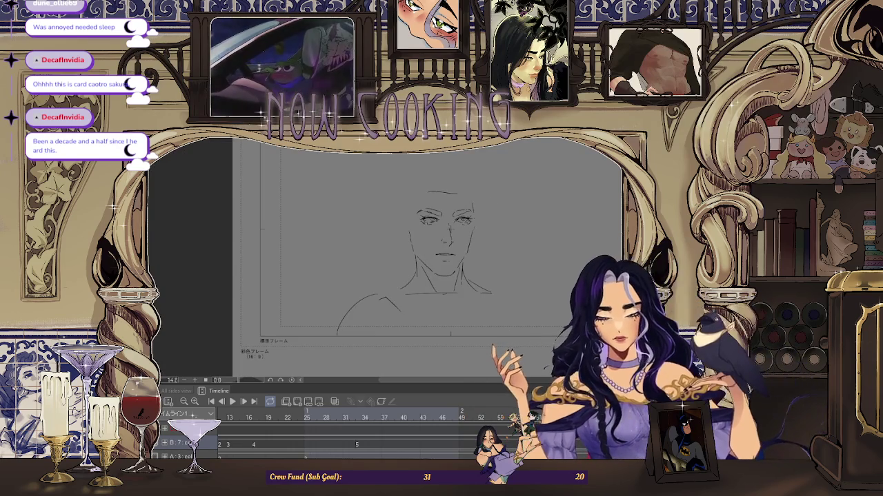
scroll(513, 368, "down", 1)
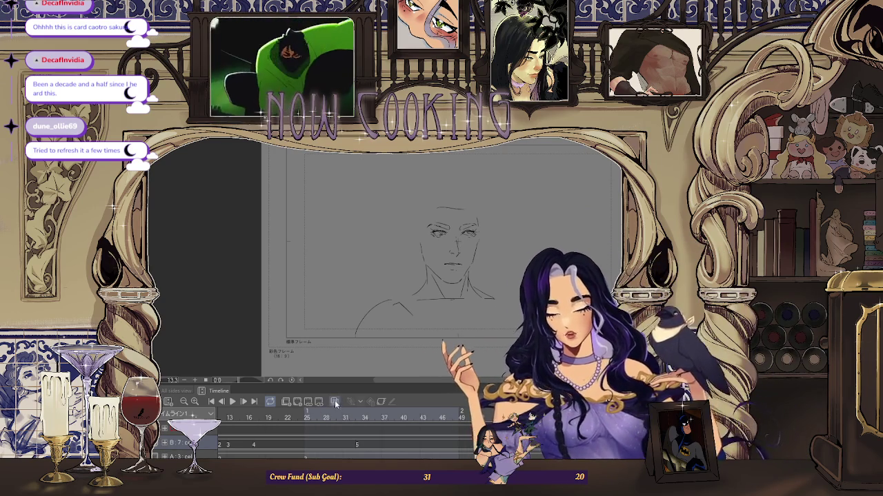
scroll(398, 242, "up", 2)
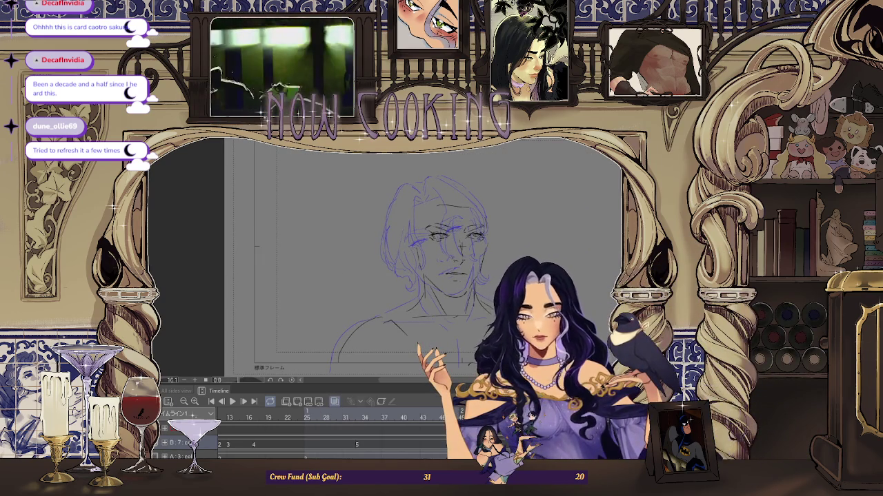
Draw red strand guides across the forehead and hairline, undoing bad strokes and mirroring to check
scroll(474, 156, "up", 2)
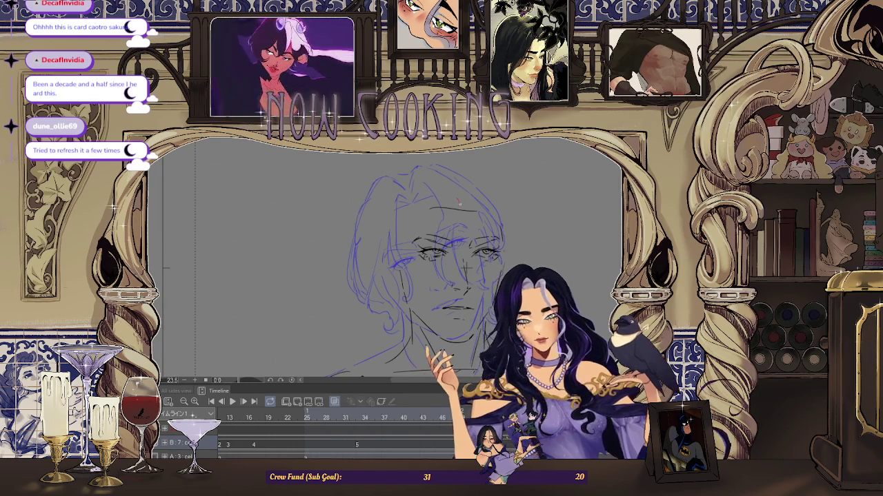
key("space")
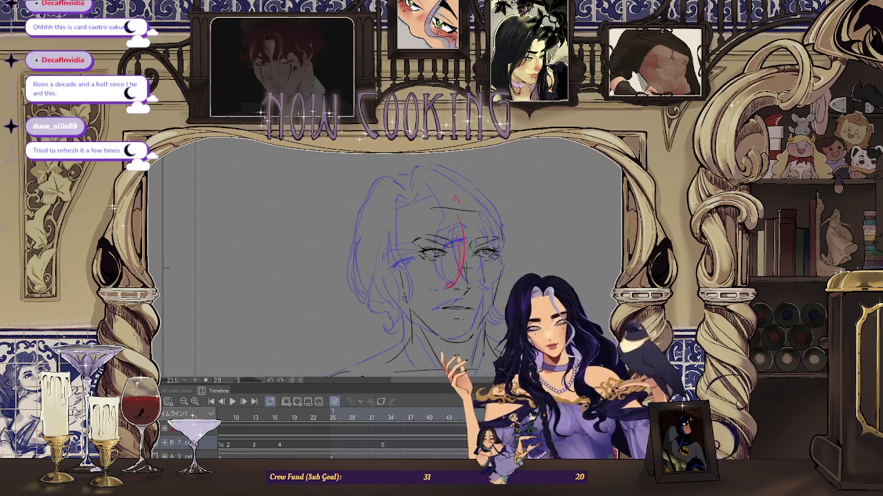
scroll(476, 219, "up", 2)
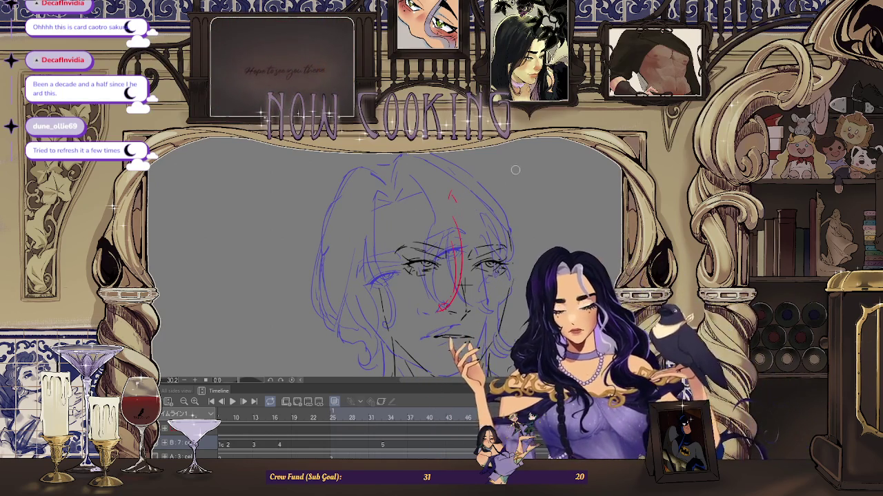
key("ctrl+z")
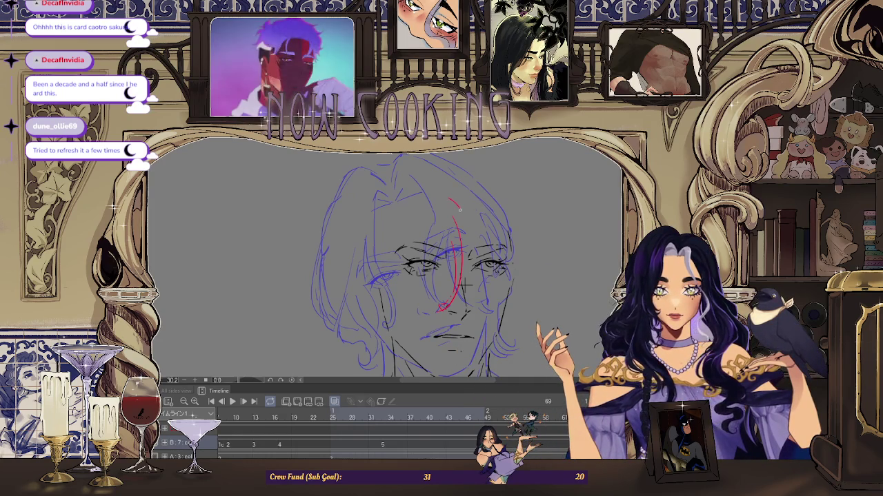
left_click_drag(439, 204, 459, 206)
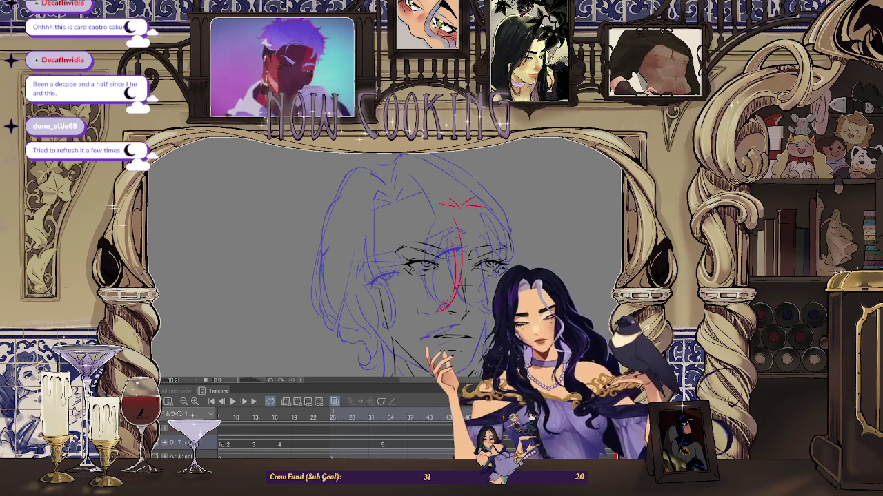
key("ctrl+z")
mouse_move(453, 191)
left_mouse_down()
mouse_move(460, 200)
mouse_move(453, 192)
left_mouse_up()
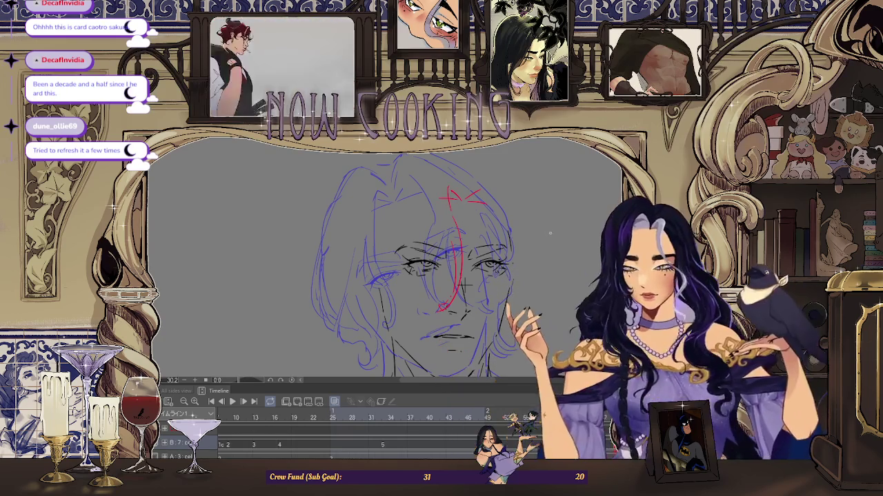
scroll(557, 258, "down", 1)
key("h")
key("h")
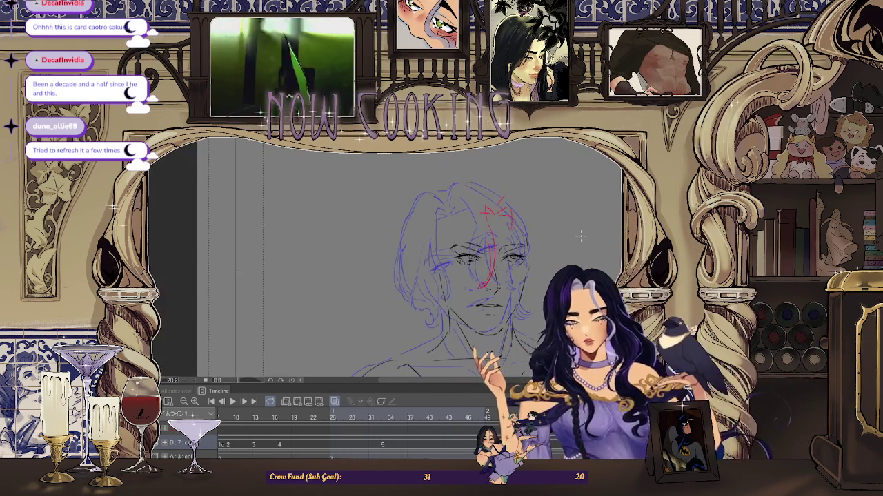
left_click(353, 418)
Step to the face keyframe and nudge its red strand guides slightly right with a transform
key("Right")
key("Right")
key("Right")
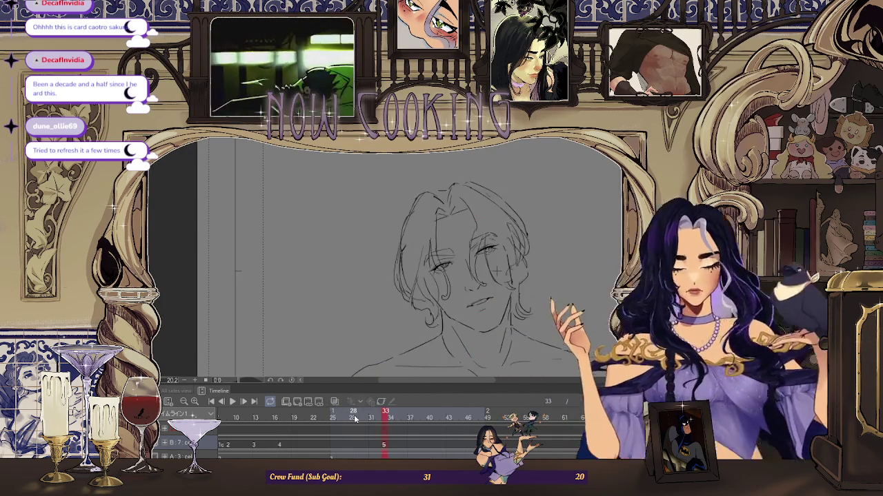
key("Right")
key("Right")
key("Right")
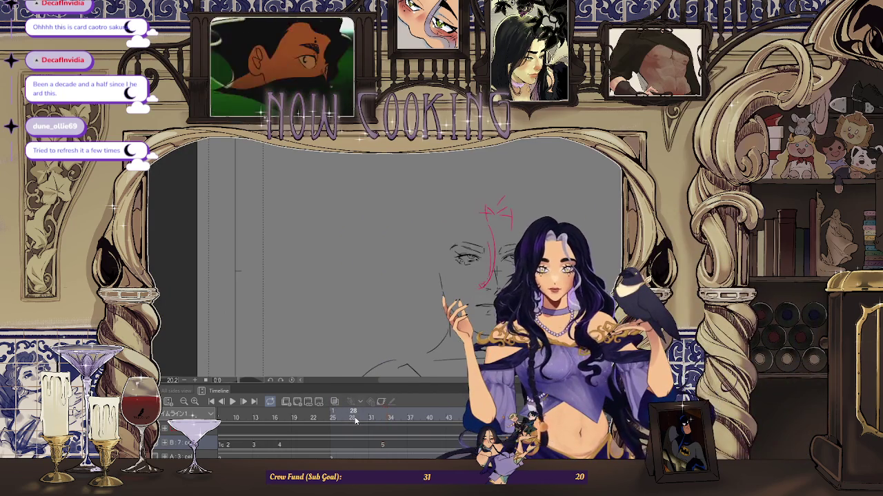
key("ctrl+t")
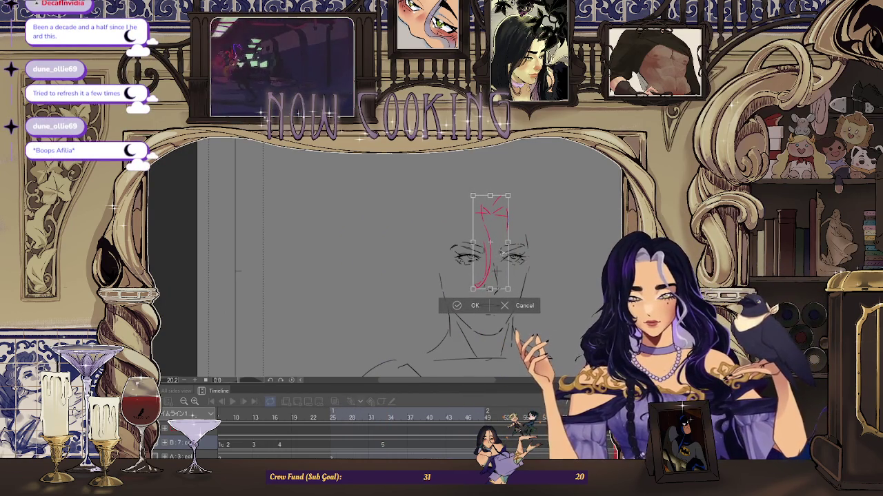
key("Right")
key("Right")
key("Right")
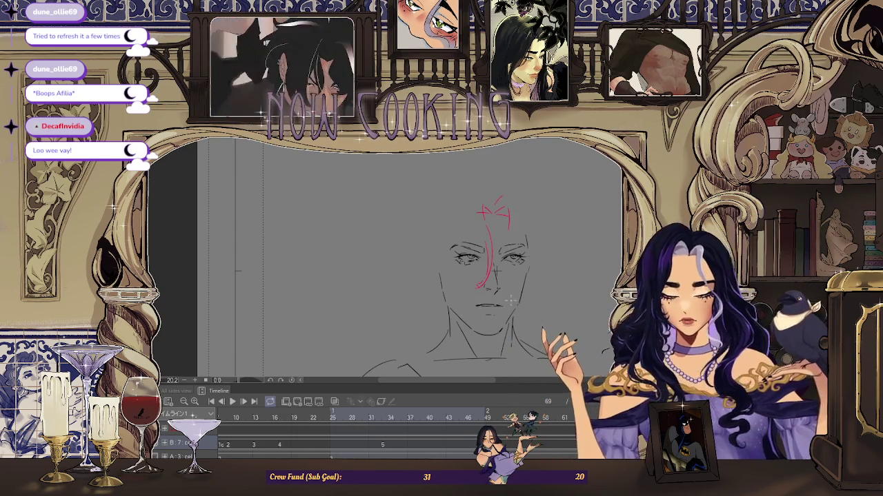
Commit the nudged red strokes, fit the page, and compare with the finished line-art frame
key("Return")
key("ctrl+0")
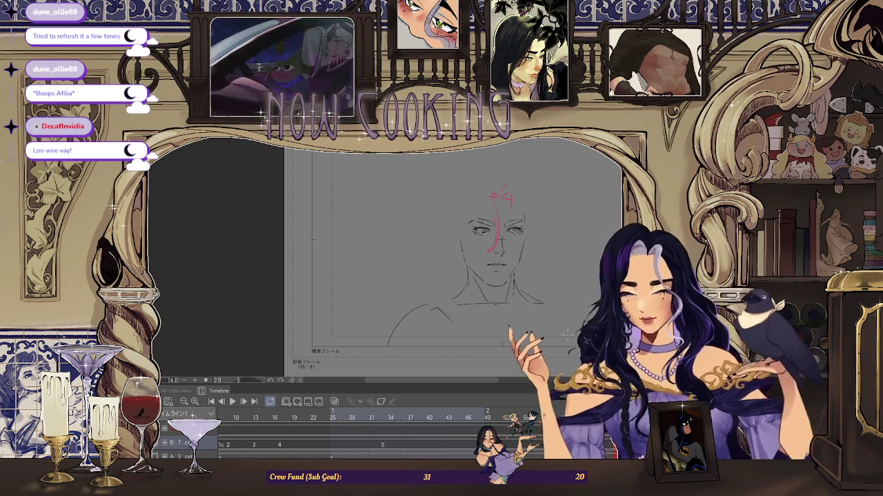
key("Right")
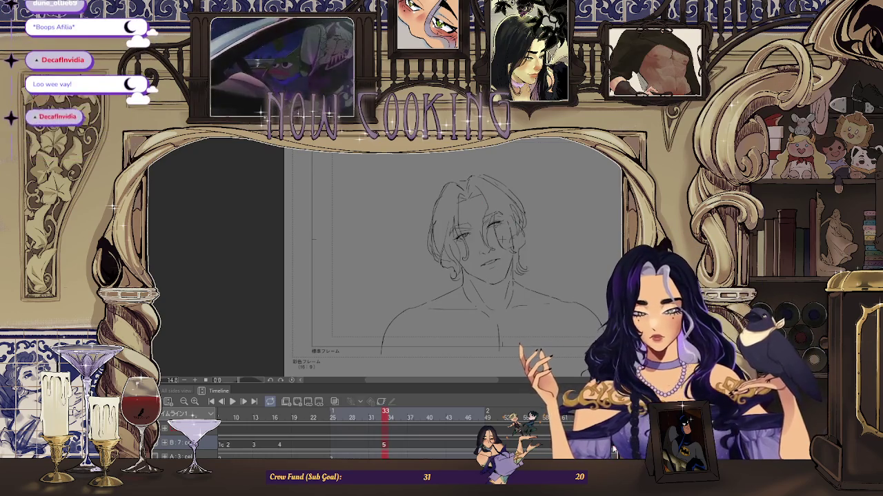
key("Left")
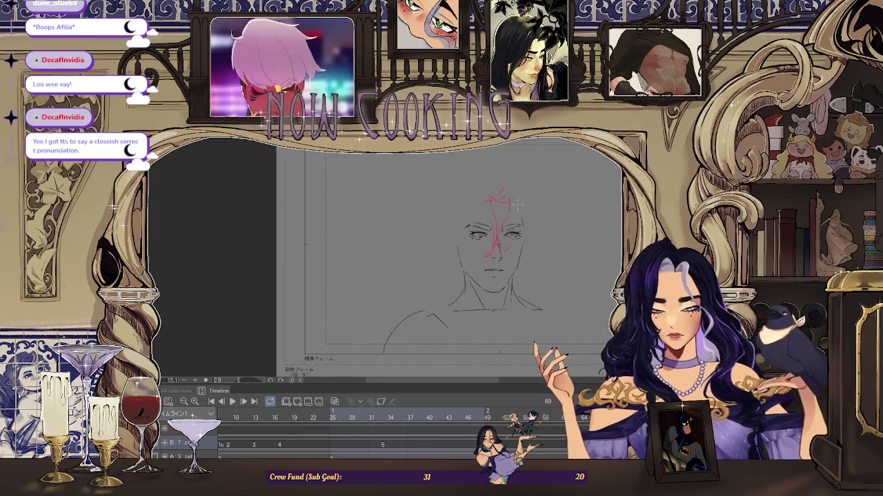
Play back the face animation from the rough red-guided sketch through the line-art frames
scroll(509, 255, "down", 3)
scroll(510, 255, "up", 3)
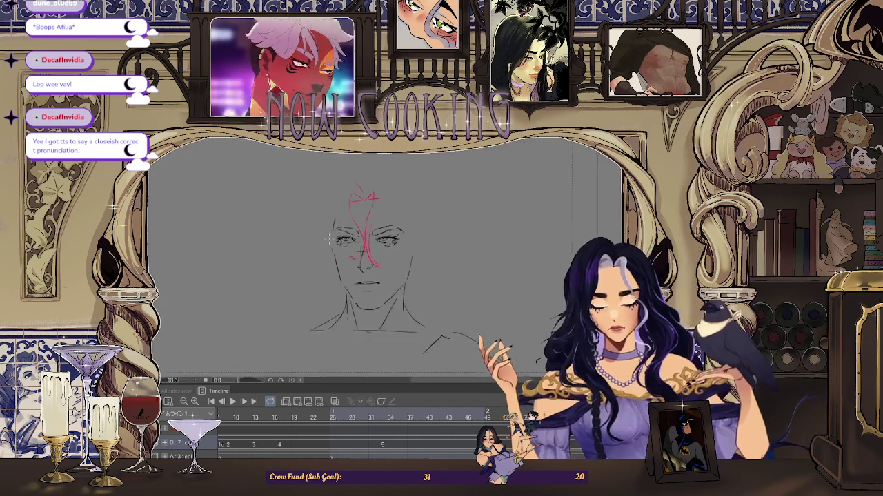
scroll(514, 220, "down", 2)
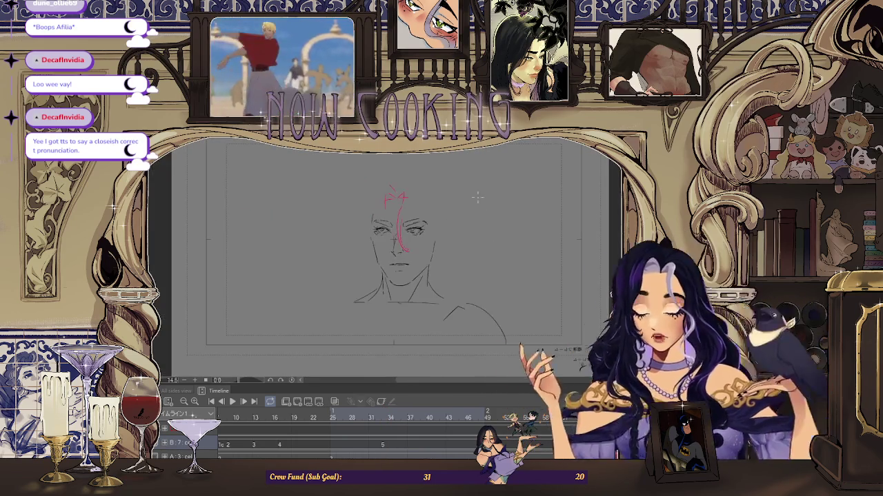
key("space")
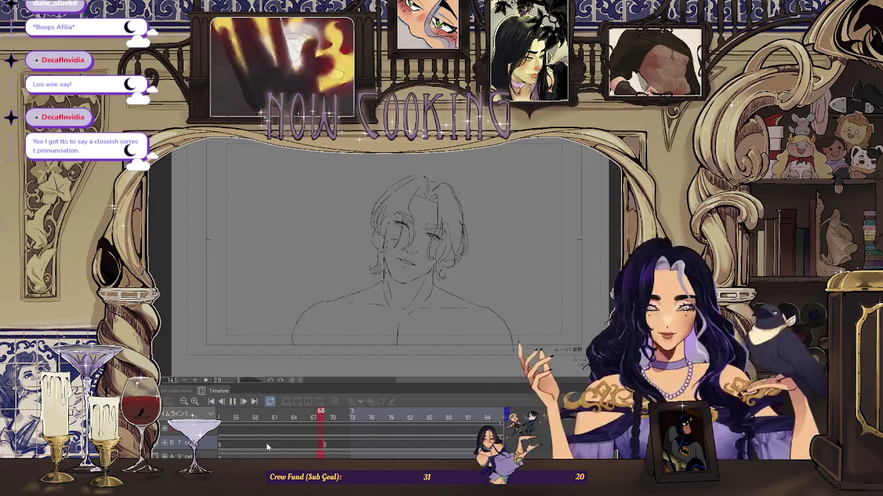
Compare cels on frames 33, 32 and 33, then jump to frame 17 and replay the animation
left_click(288, 408)
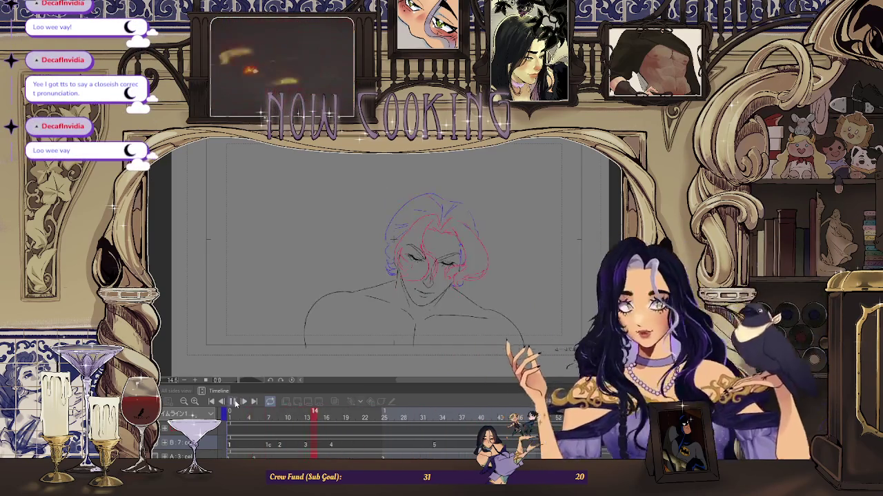
left_click(435, 448)
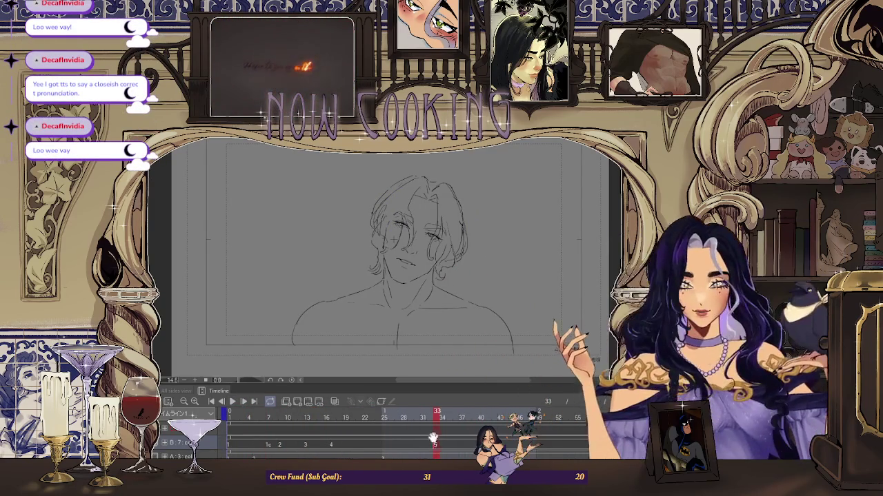
left_click(434, 431)
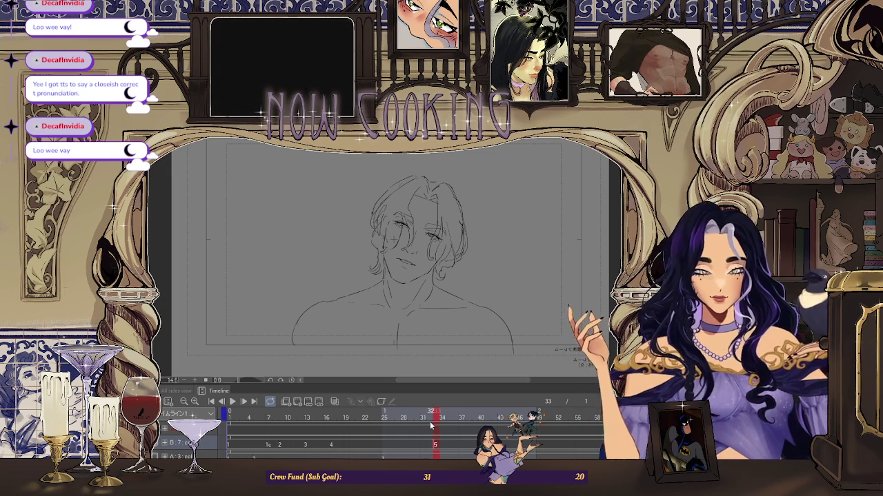
left_click(437, 417)
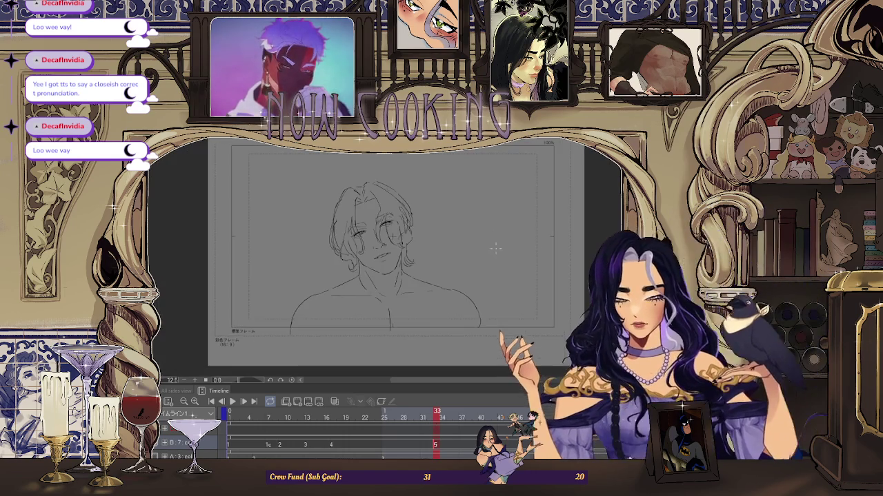
left_click(333, 417)
key("space")
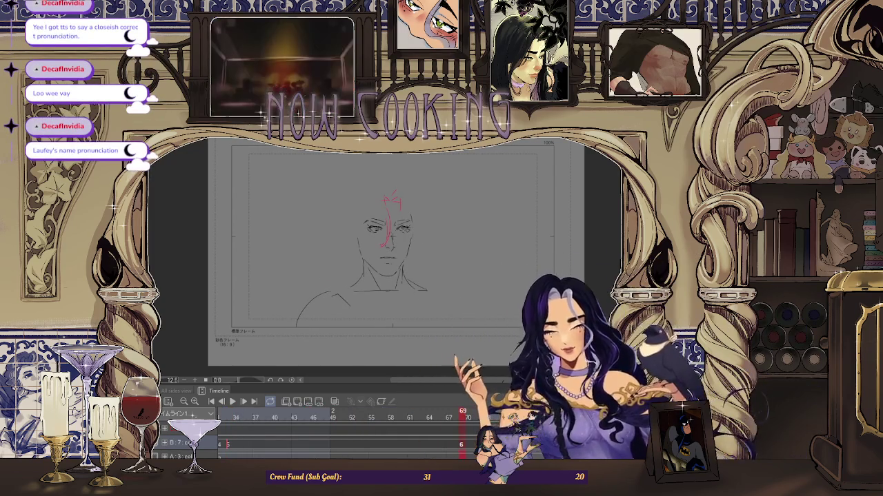
Outline the hair around the face with blue strokes, undo the last red strokes, and play back
scroll(384, 262, "up", 2)
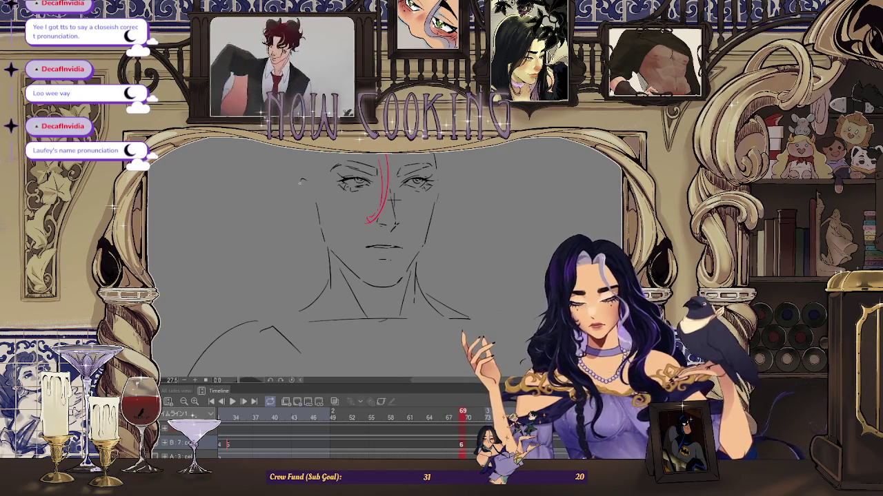
scroll(317, 207, "down", 1)
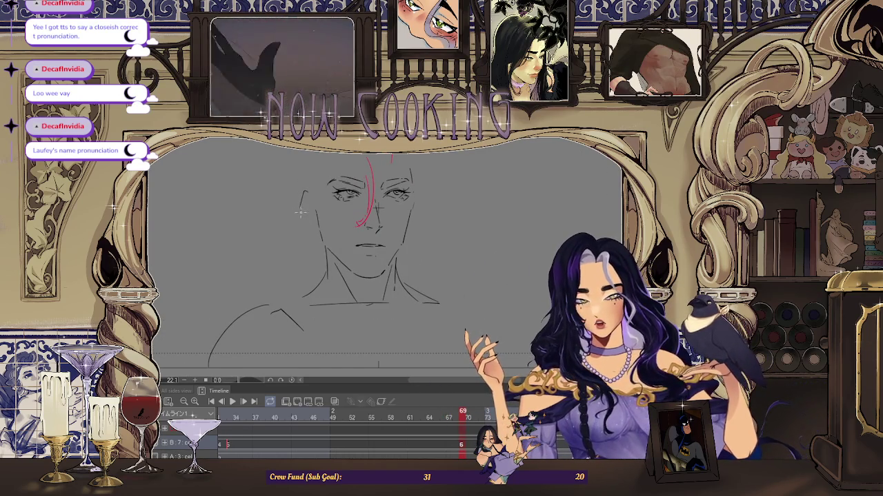
scroll(308, 222, "down", 2)
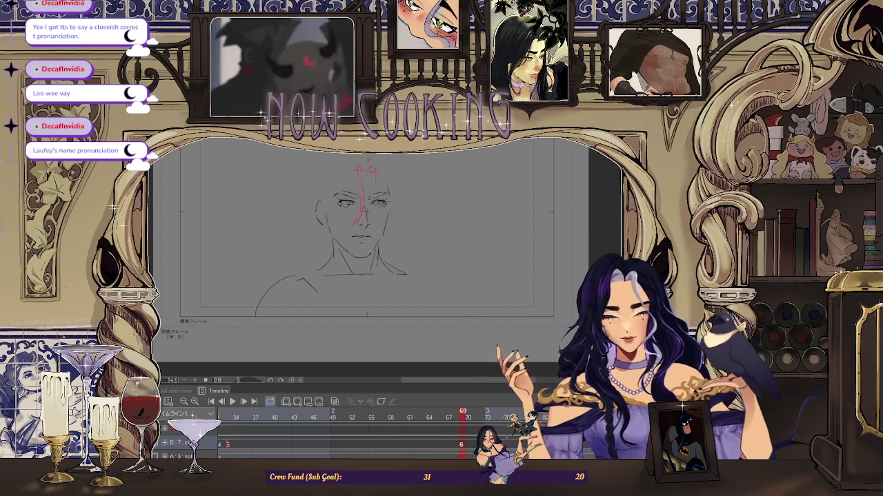
scroll(548, 207, "down", 1)
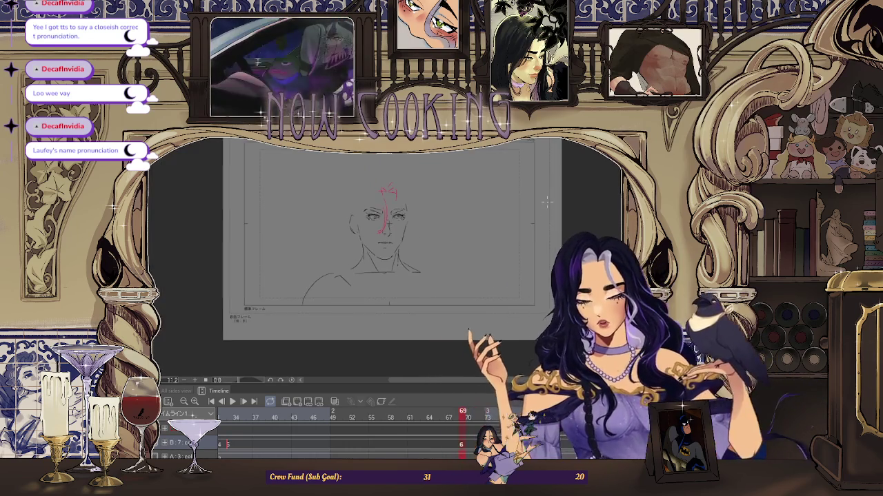
scroll(373, 174, "down", 1)
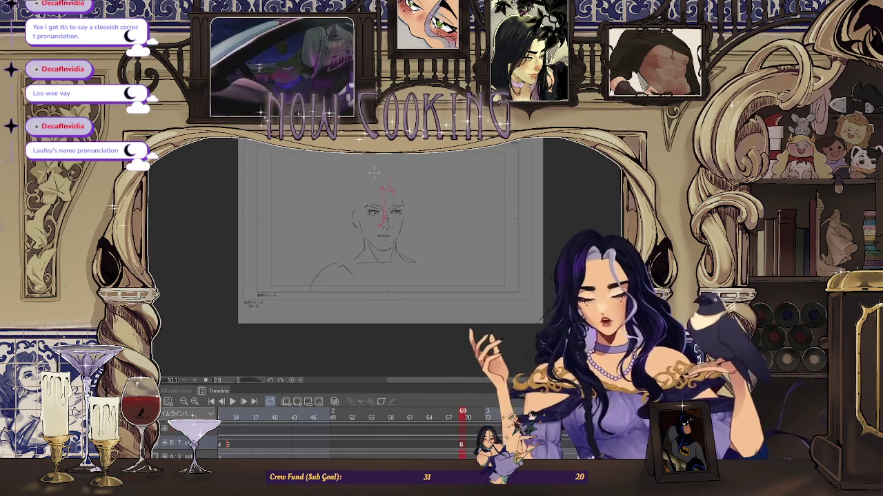
scroll(386, 175, "up", 1)
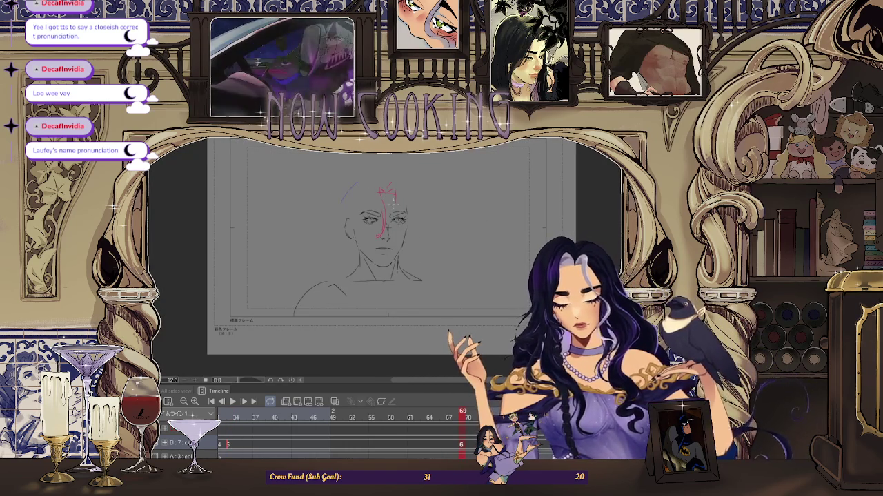
scroll(419, 238, "up", 1)
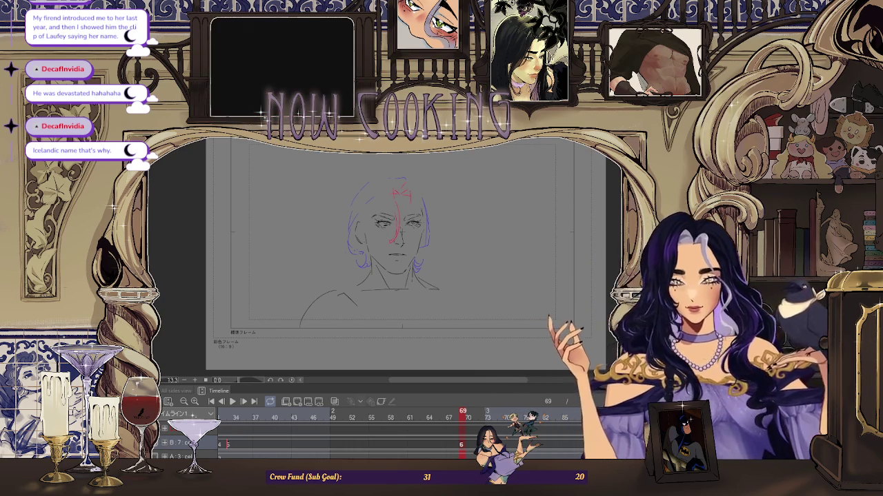
key("ctrl+z")
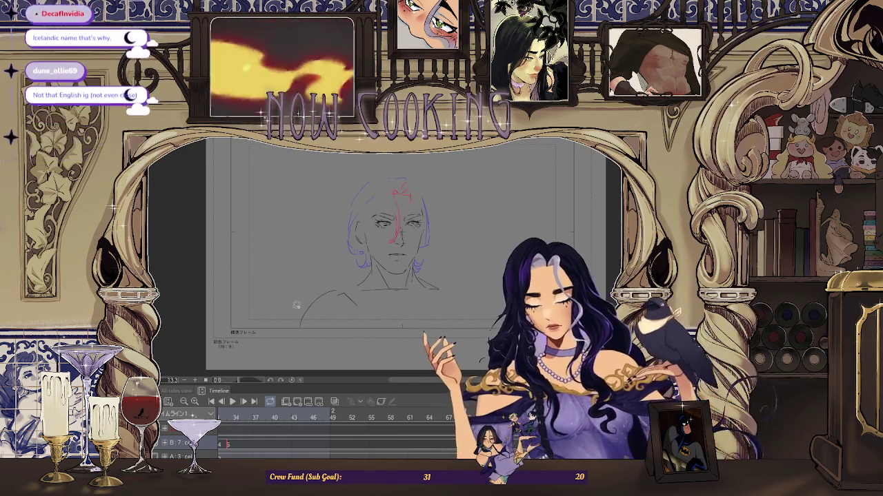
key("space")
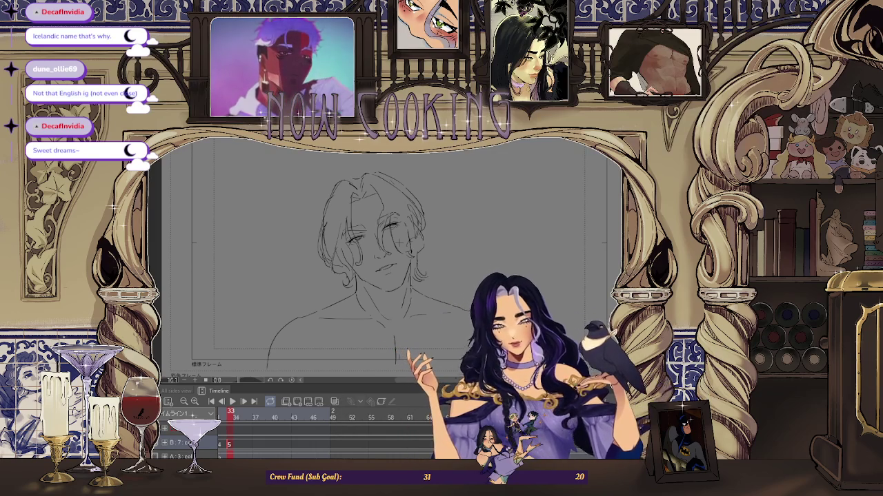
Turn onion skin back on, draw a red curved strand on the face's left, and compare with frame 33
left_click(334, 402)
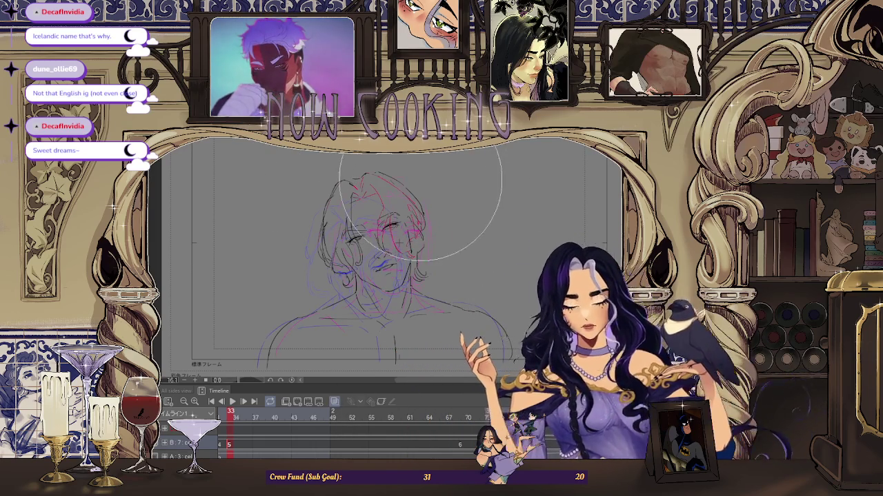
key("space")
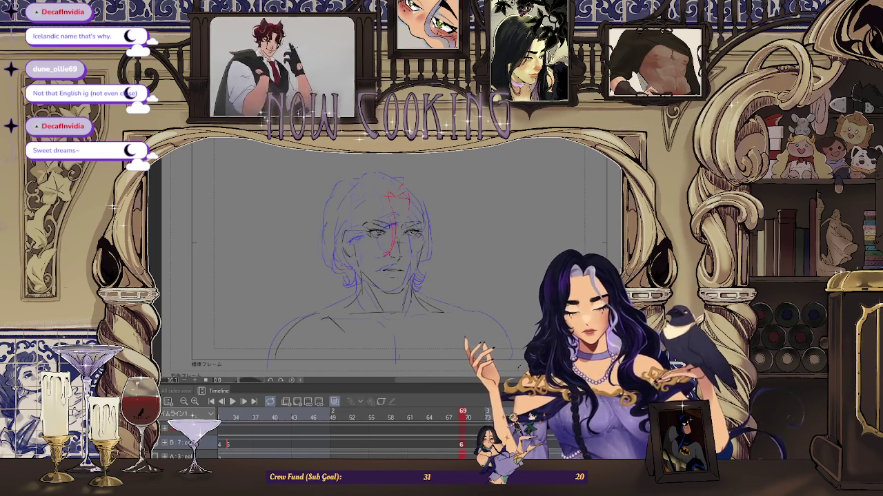
scroll(370, 175, "up", 2)
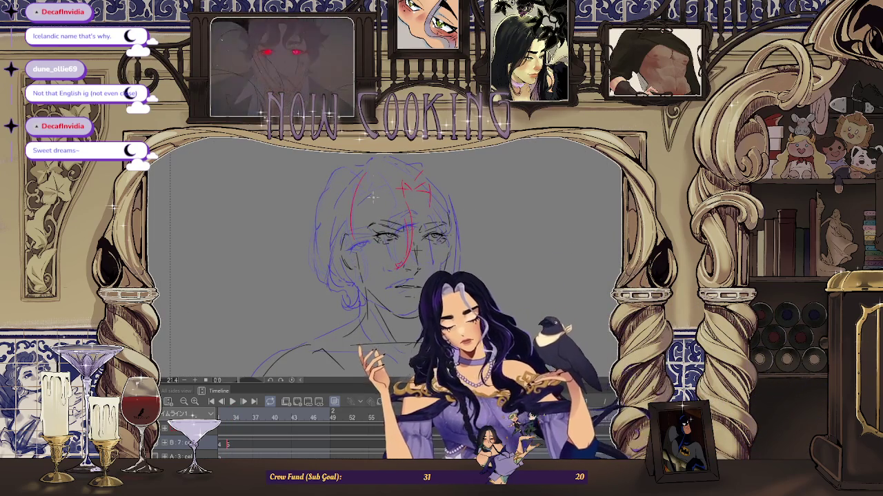
left_click_drag(373, 177, 375, 272)
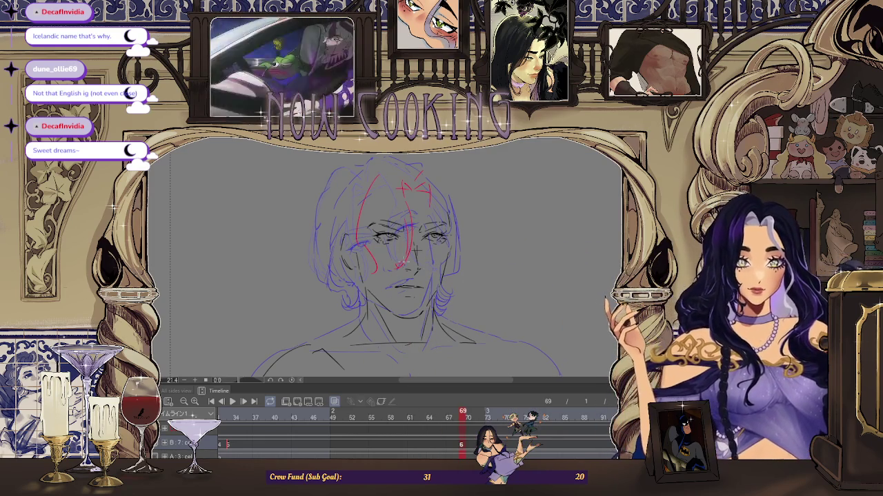
key("space")
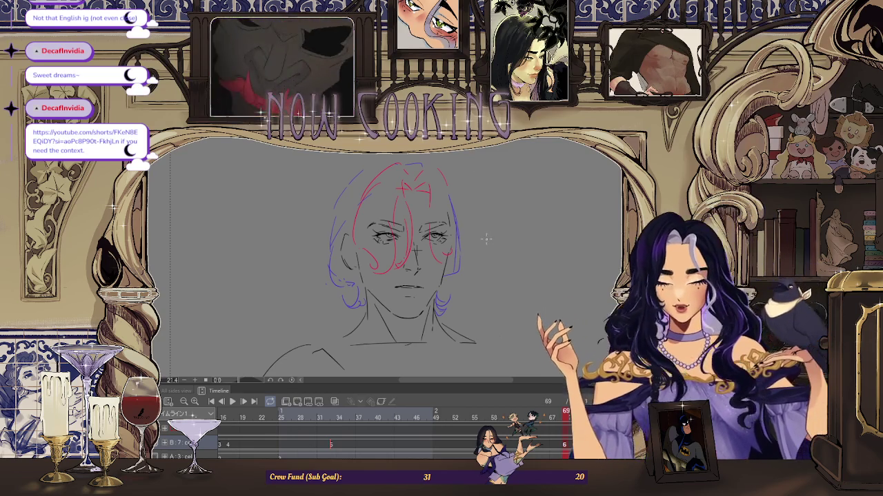
key("space")
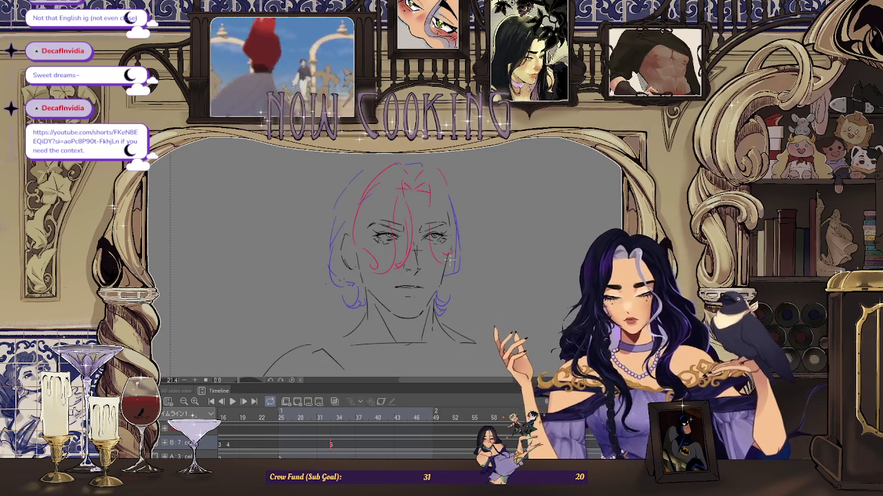